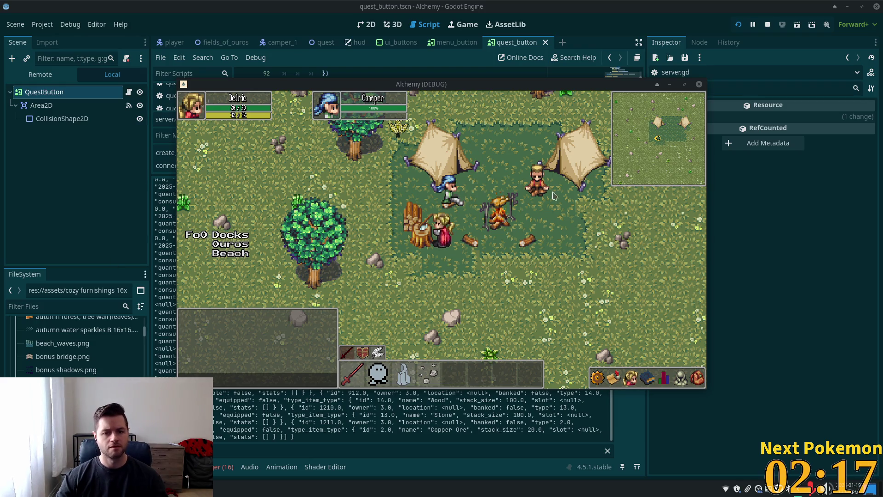
Walk the player around the tent camp and past the campfire in the debug game
{"action": "key", "text": "s"}
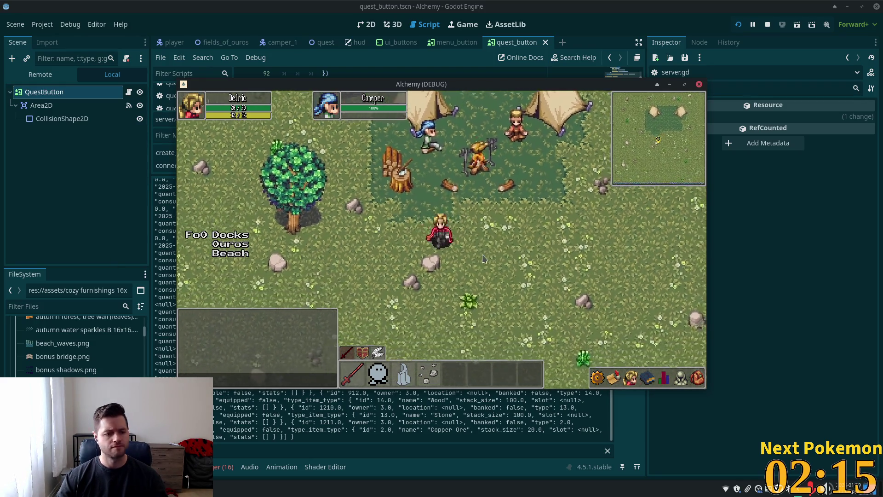
{"action": "key", "text": "w"}
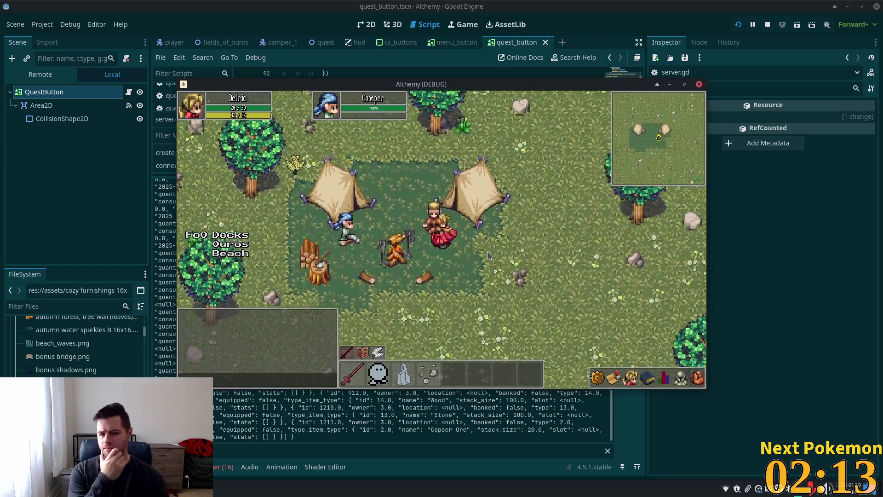
{"action": "key", "text": "a"}
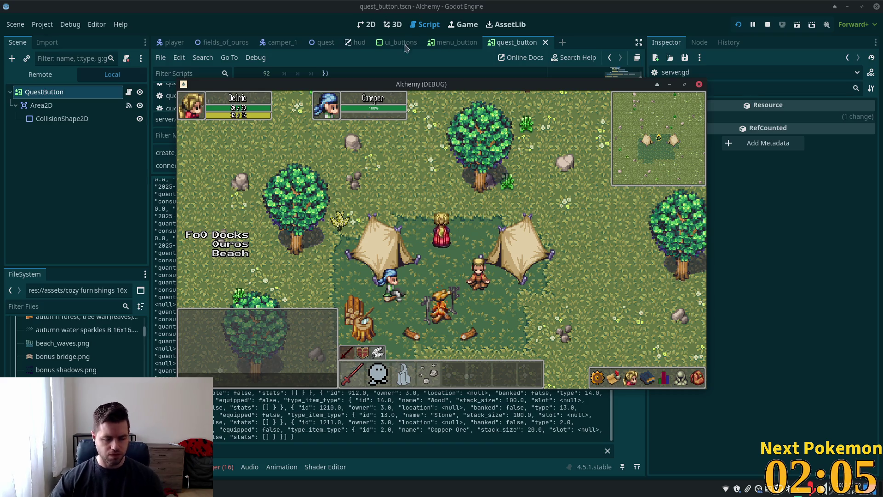
{"action": "key", "text": "Down"}
{"action": "key", "text": "Down"}
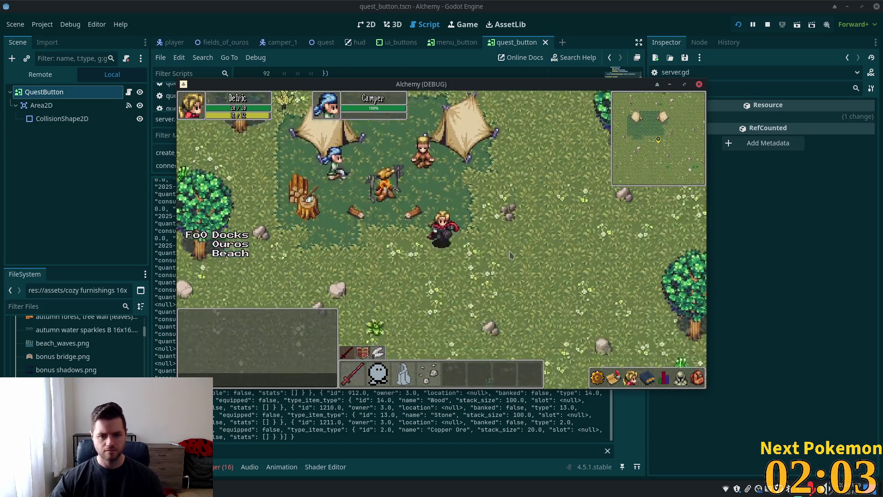
{"action": "key", "text": "Left"}
{"action": "key", "text": "Up"}
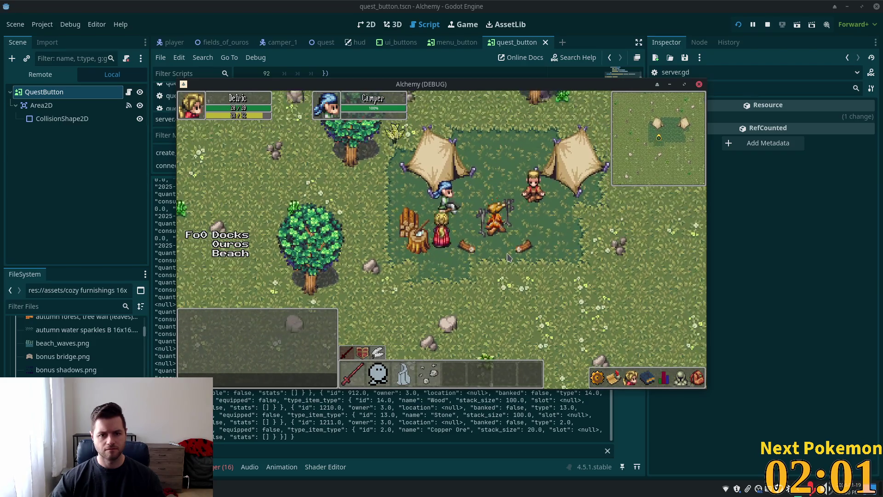
Bring the Godot editor to the front, enlarge its script area, and switch to Cursor
{"action": "left_click", "coordinate": [668, 18]}
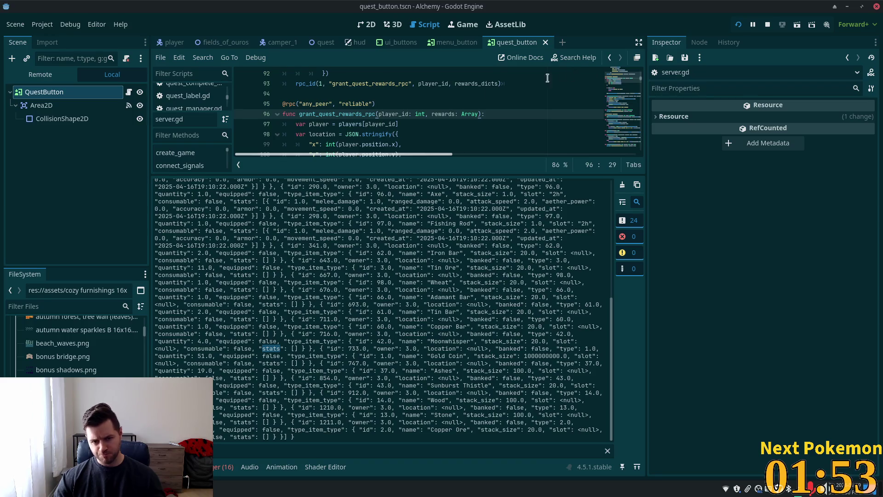
{"action": "mouse_move", "coordinate": [387, 171]}
{"action": "left_mouse_down"}
{"action": "mouse_move", "coordinate": [396, 285]}
{"action": "mouse_move", "coordinate": [412, 308]}
{"action": "left_mouse_up"}
{"action": "key", "text": "alt+Tab"}
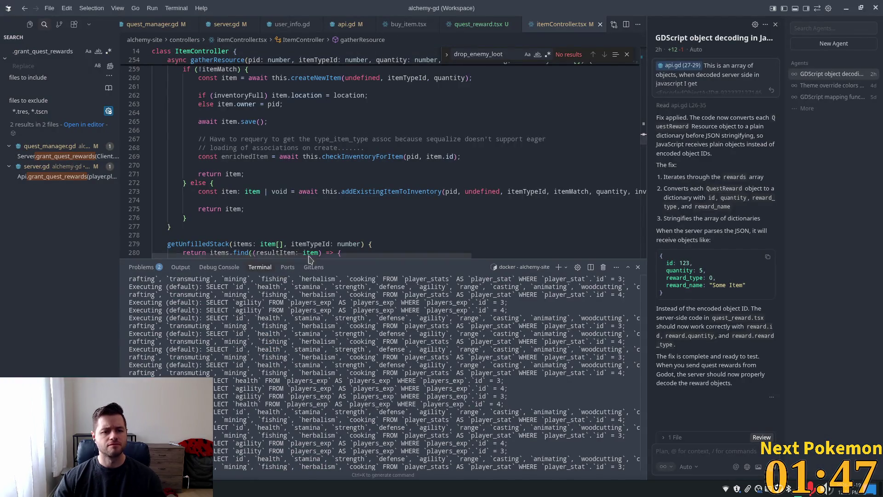
Show more of itemController.tsx and check the line that saves the new item
{"action": "left_click_drag", "start_coordinate": [334, 260], "coordinate": [341, 340]}
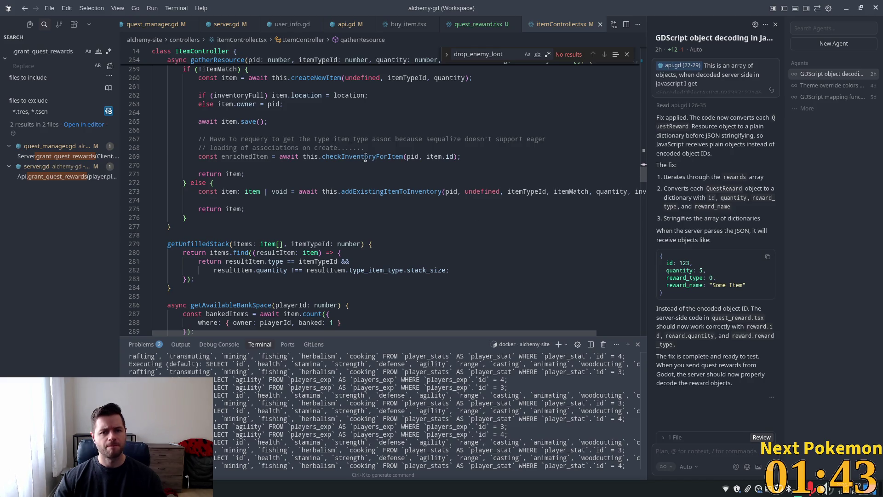
{"action": "mouse_move", "coordinate": [332, 154]}
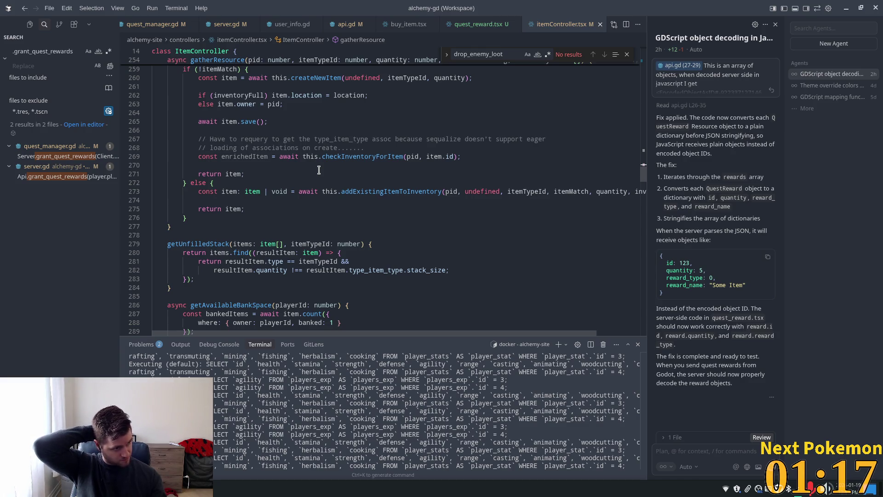
{"action": "left_click", "coordinate": [462, 120]}
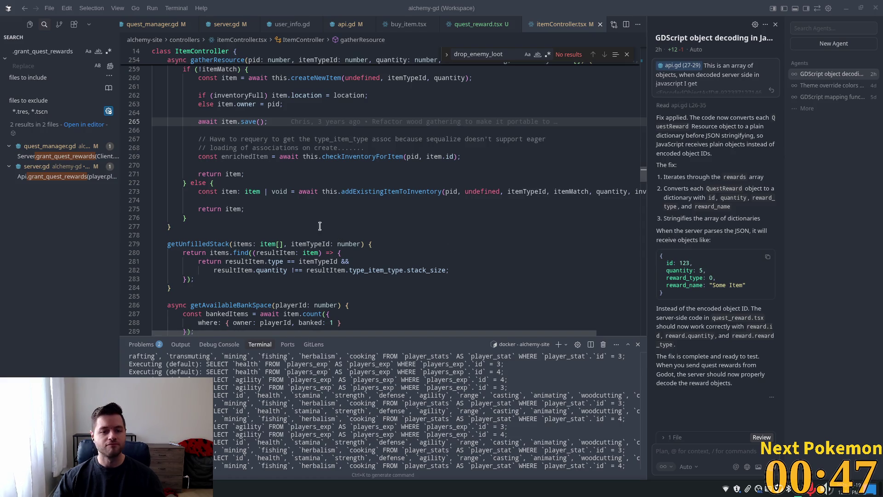
Check the git blame for the return on line 275, then switch to quest_reward.tsx
{"action": "left_click", "coordinate": [276, 213]}
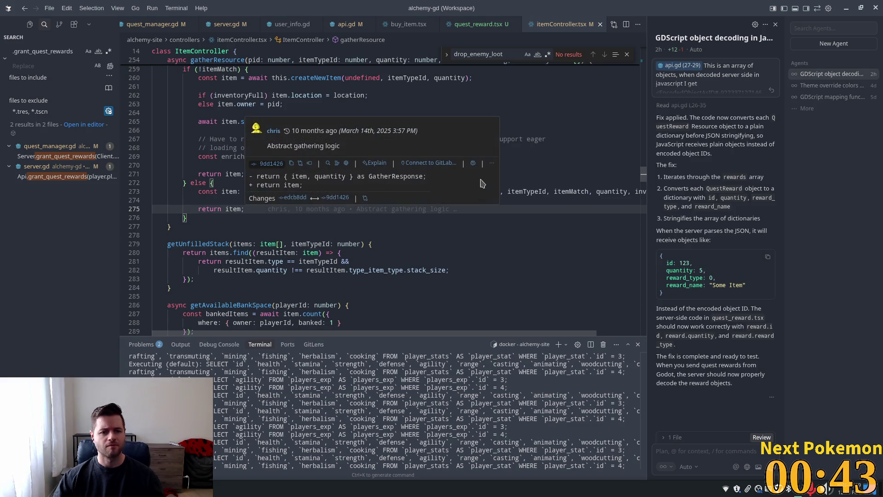
{"action": "key", "text": "Up"}
{"action": "key", "text": "Up"}
{"action": "key", "text": "Up"}
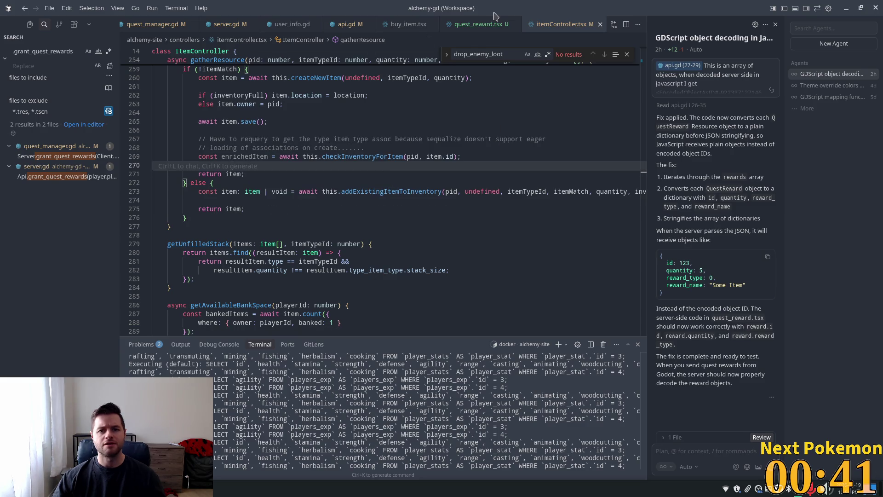
{"action": "key", "text": "ctrl+Tab"}
{"action": "left_click", "coordinate": [321, 250]}
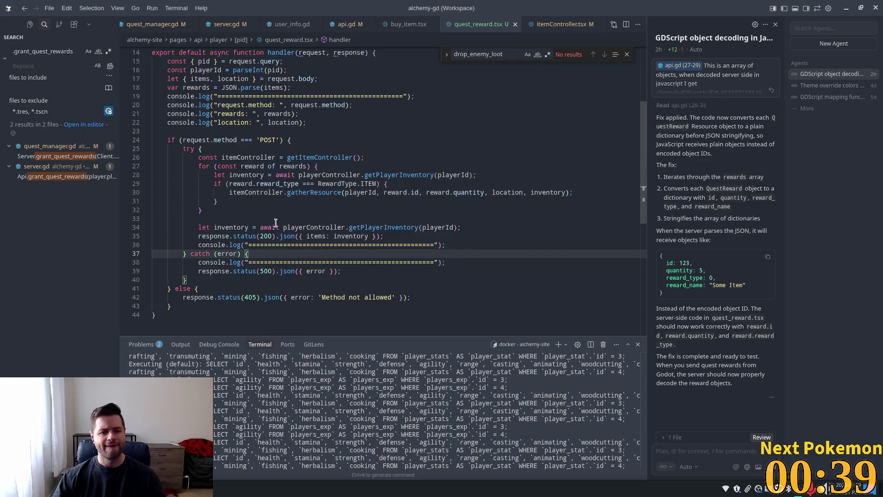
Inspect the reward loop and its gatherResource call on line 30 of quest_reward.tsx
{"action": "left_click", "coordinate": [261, 219]}
{"action": "mouse_move", "coordinate": [454, 244]}
{"action": "left_mouse_down"}
{"action": "mouse_move", "coordinate": [249, 236]}
{"action": "mouse_move", "coordinate": [294, 227]}
{"action": "mouse_move", "coordinate": [365, 245]}
{"action": "mouse_move", "coordinate": [442, 244]}
{"action": "mouse_move", "coordinate": [254, 216]}
{"action": "left_mouse_up"}
{"action": "left_click", "coordinate": [253, 181]}
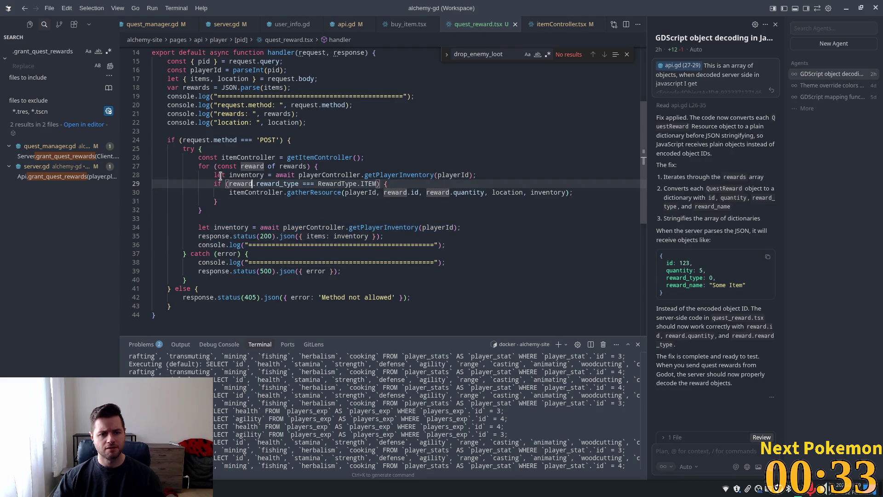
{"action": "left_click", "coordinate": [308, 193]}
{"action": "left_click", "coordinate": [325, 228]}
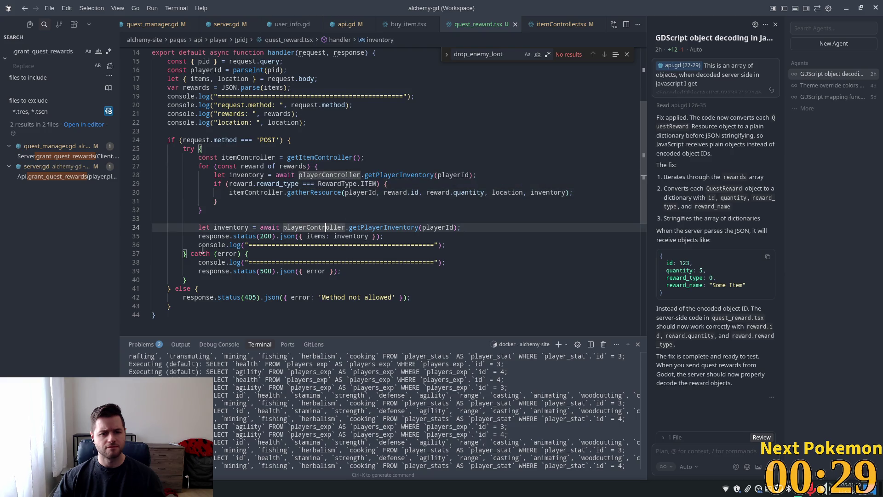
Search the workspace for gatherResource, finding 4 results in 3 files
{"action": "double_click", "coordinate": [314, 193]}
{"action": "key", "text": "ctrl+c"}
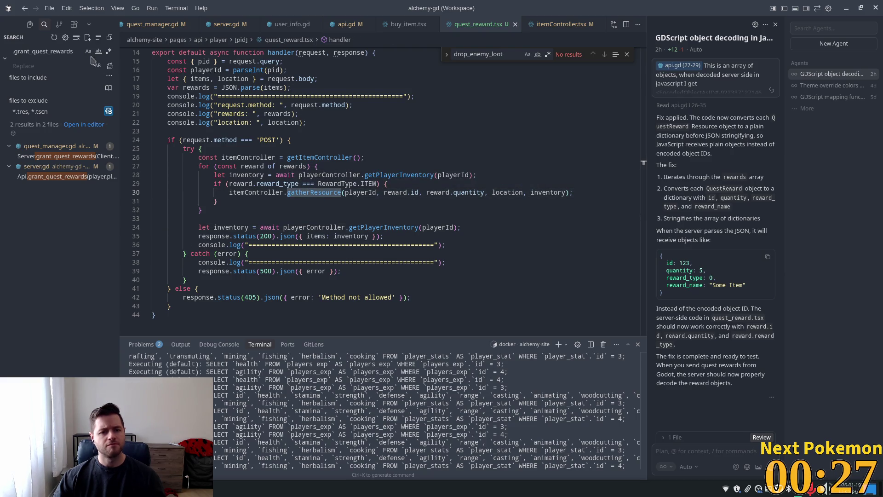
{"action": "triple_click", "coordinate": [55, 48]}
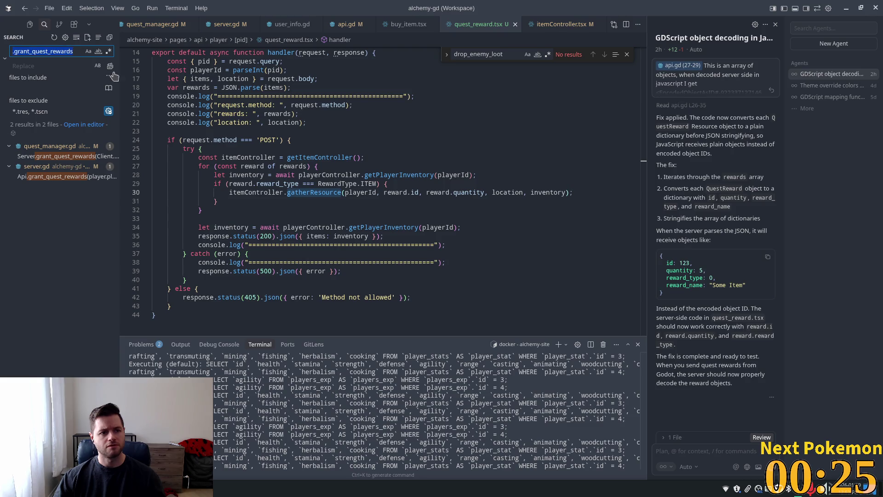
{"action": "key", "text": "ctrl+v"}
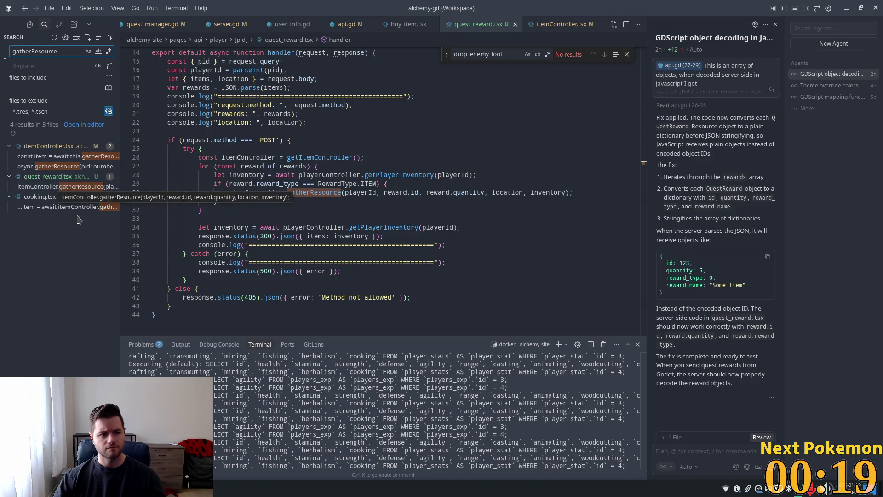
Check the gatherResource call on line 38 of cooking.tsx, dismissing the suggested JSON.parse edit
{"action": "left_click", "coordinate": [57, 207]}
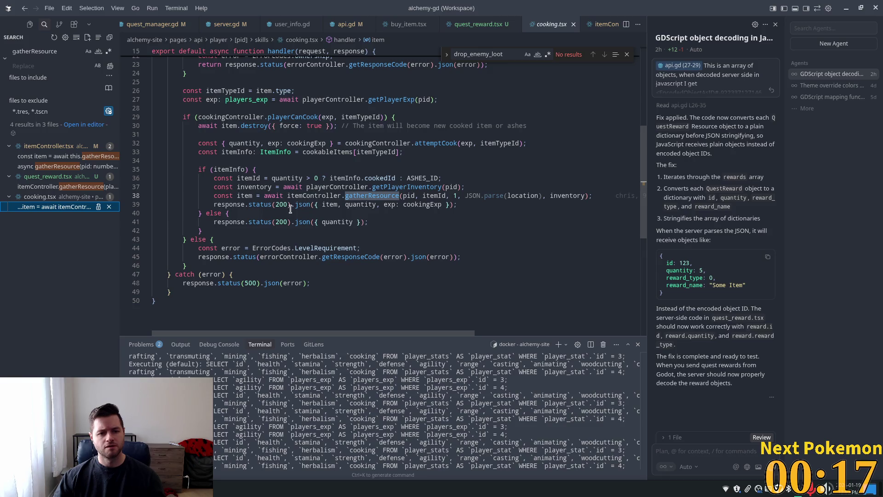
{"action": "key", "text": "Left"}
{"action": "key", "text": "Left"}
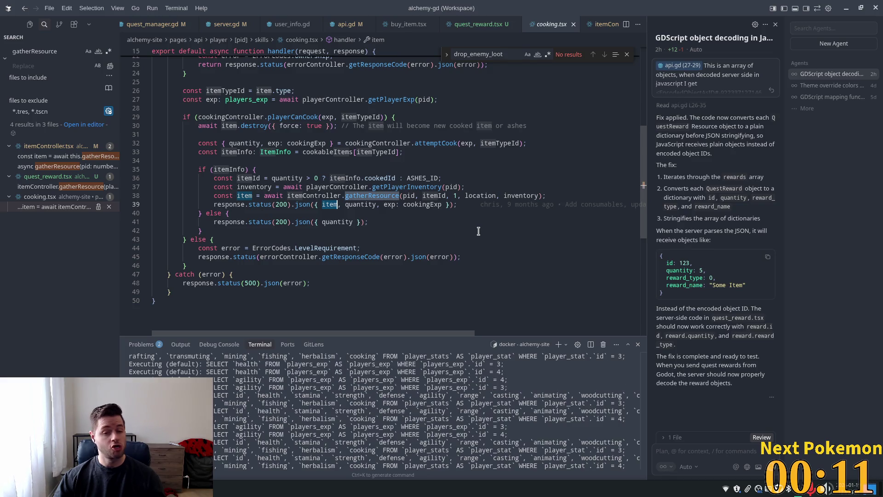
{"action": "left_click", "coordinate": [373, 195]}
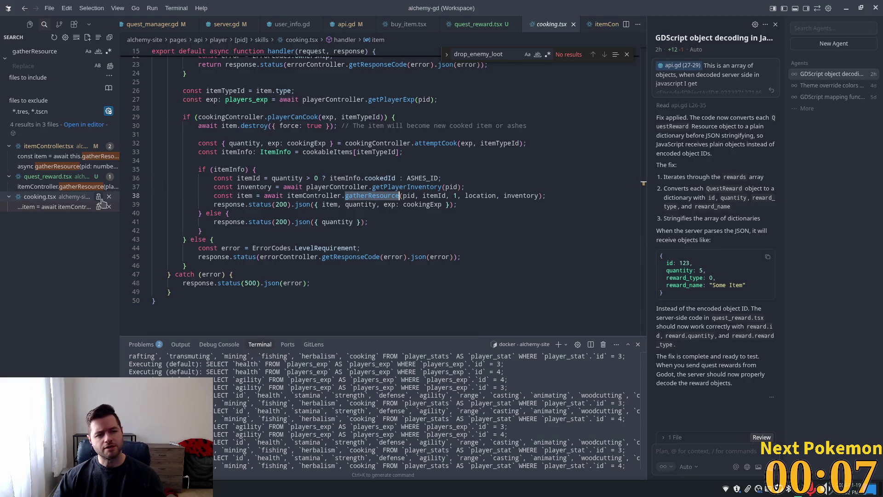
Open itemController.tsx at attemptGather and inspect its gatherResource call on line 223
{"action": "left_click", "coordinate": [76, 166]}
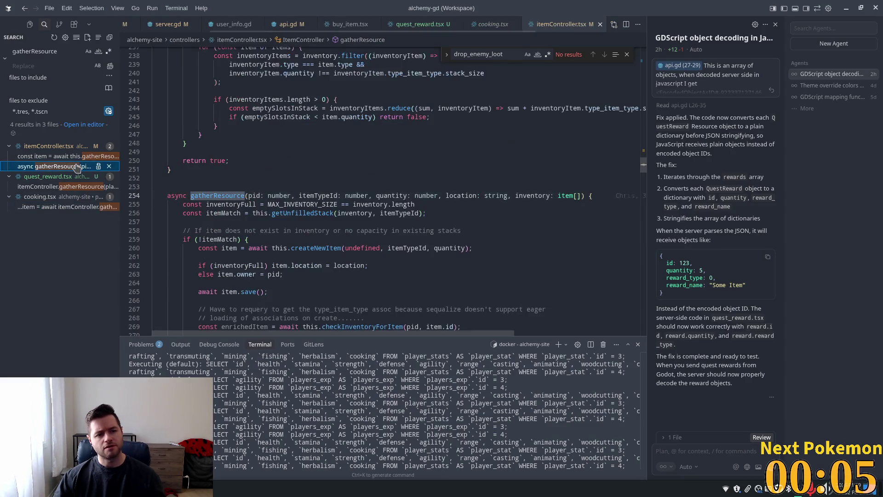
{"action": "left_click", "coordinate": [84, 157]}
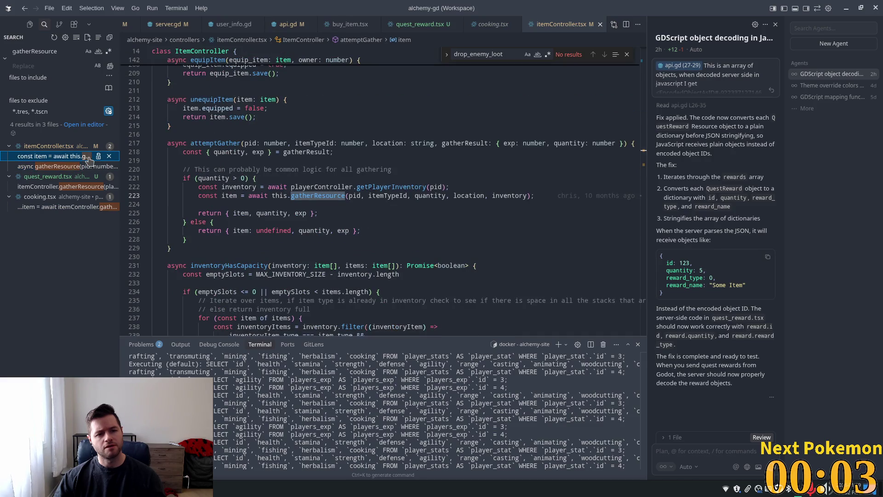
{"action": "left_click", "coordinate": [227, 143]}
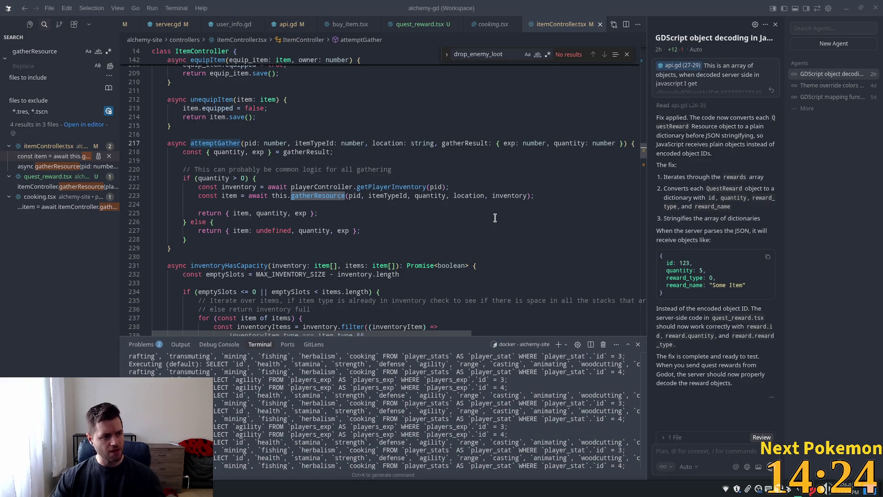
{"action": "mouse_move", "coordinate": [391, 187]}
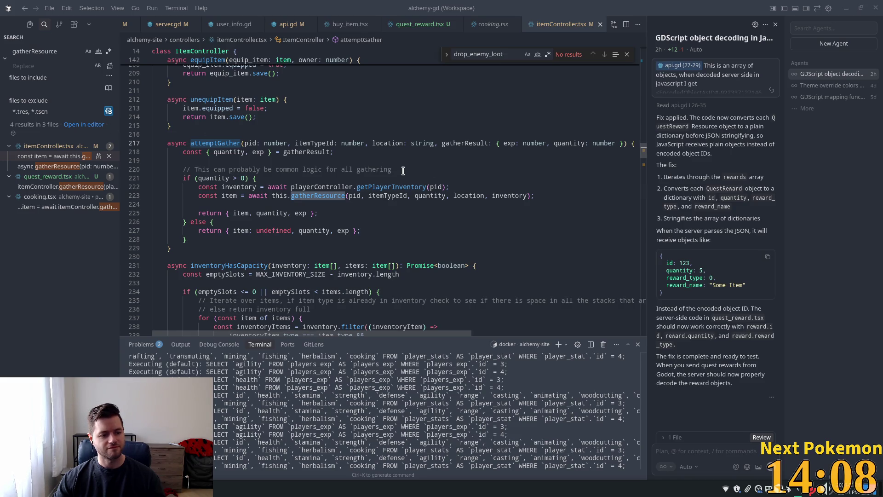
{"action": "left_click", "coordinate": [403, 171]}
{"action": "left_click", "coordinate": [400, 152]}
{"action": "left_click", "coordinate": [345, 195]}
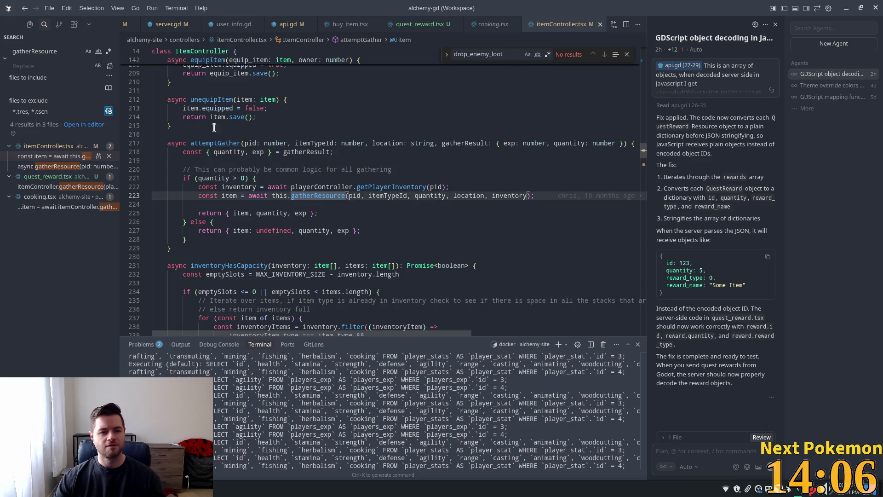
{"action": "double_click", "coordinate": [215, 143]}
{"action": "key", "text": "ctrl+c"}
{"action": "double_click", "coordinate": [45, 50]}
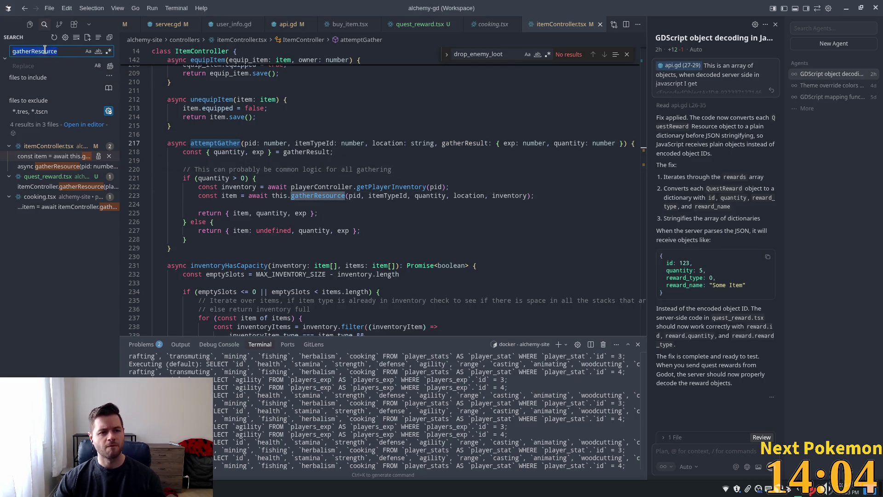
Search for attemptGather (9 results), check quantity's uses in its definition, then return to quest_reward.tsx
{"action": "key", "text": "ctrl+v"}
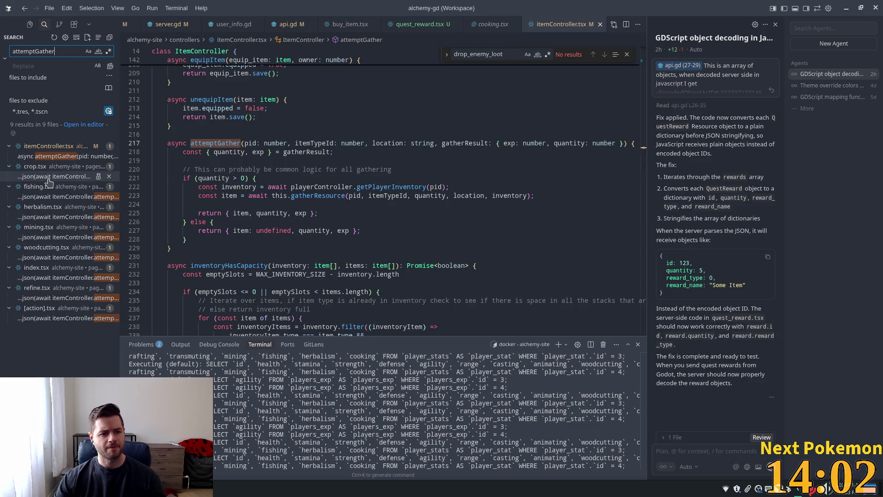
{"action": "left_click", "coordinate": [50, 177]}
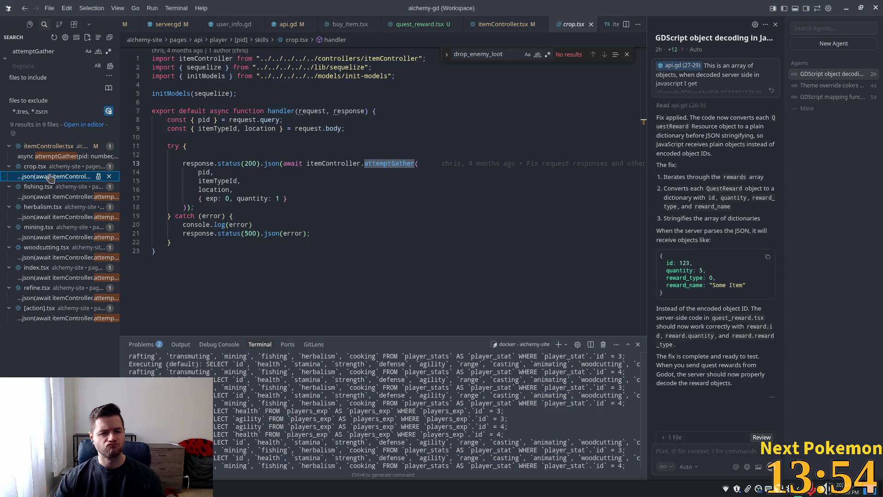
{"action": "left_click", "coordinate": [389, 163], "text": "ctrl"}
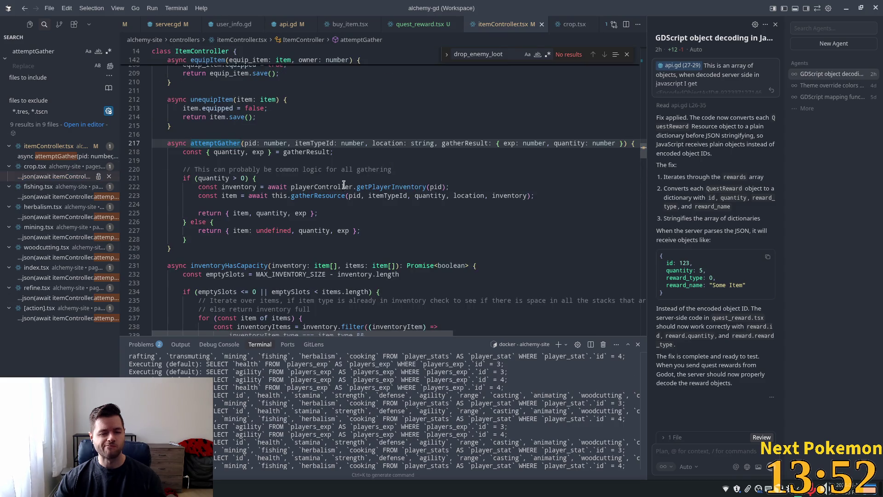
{"action": "double_click", "coordinate": [276, 214]}
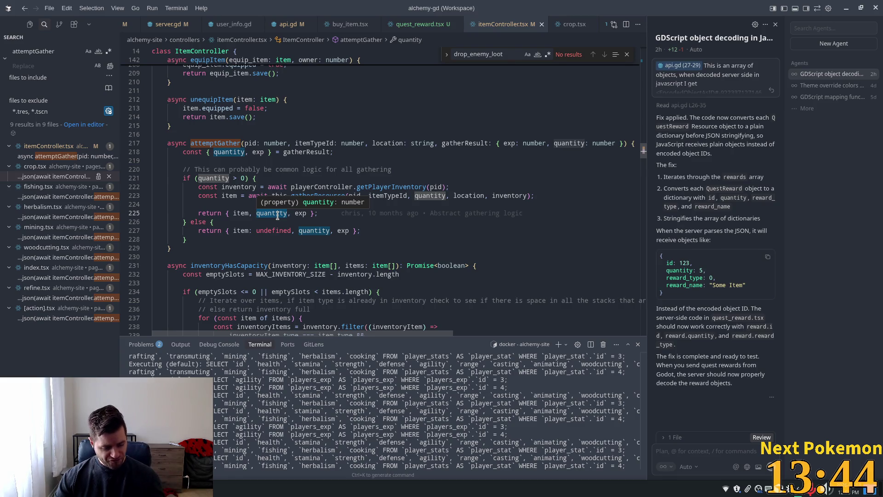
{"action": "left_click", "coordinate": [420, 28]}
{"action": "left_click", "coordinate": [296, 193]}
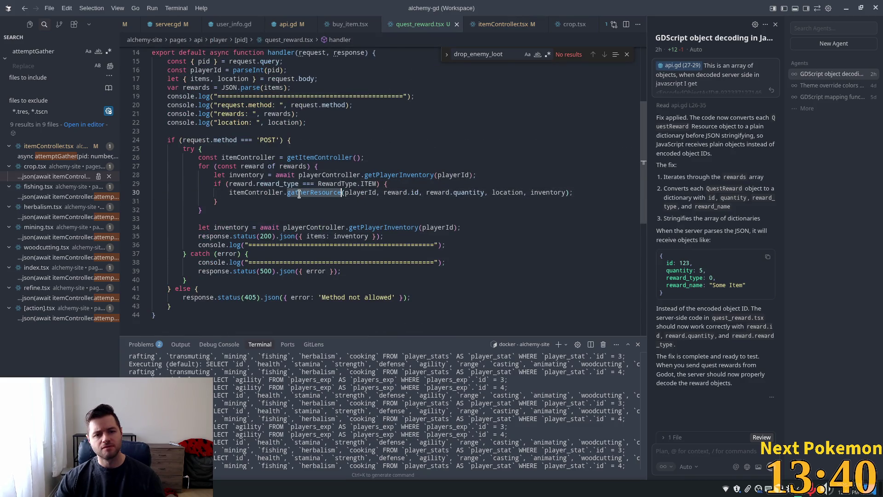
Add 'await' before itemController.gatherResource on line 30 of quest_reward.tsx
{"action": "left_click", "coordinate": [254, 192]}
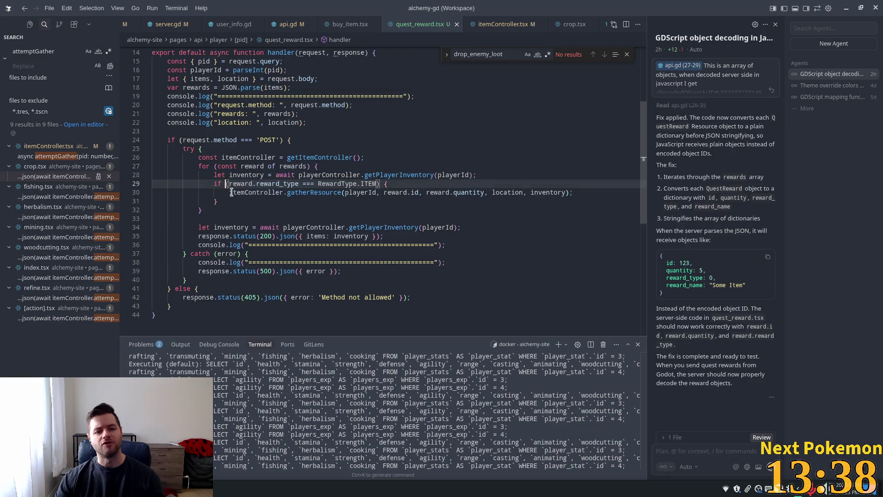
{"action": "key", "text": "Home"}
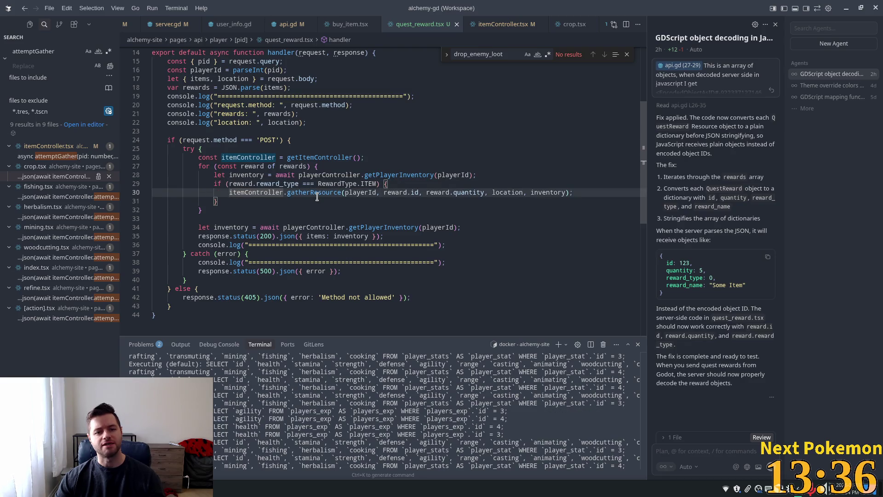
{"action": "mouse_move", "coordinate": [316, 191]}
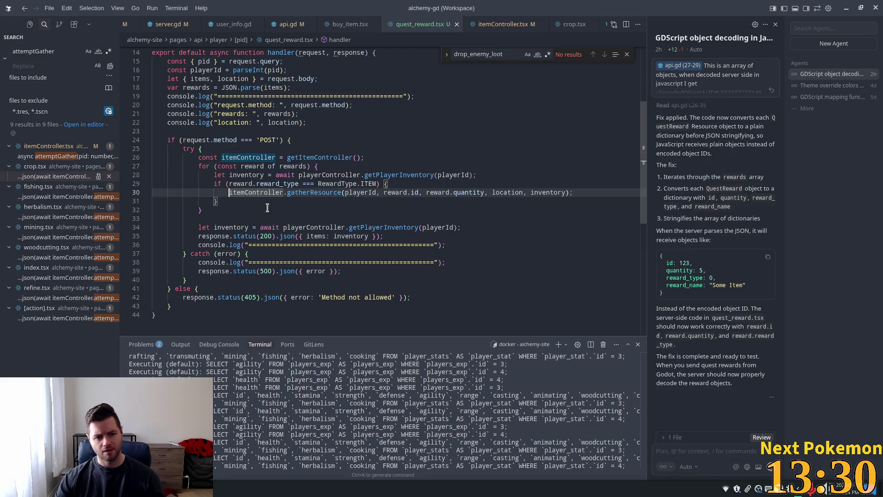
{"action": "type", "text": "await"}
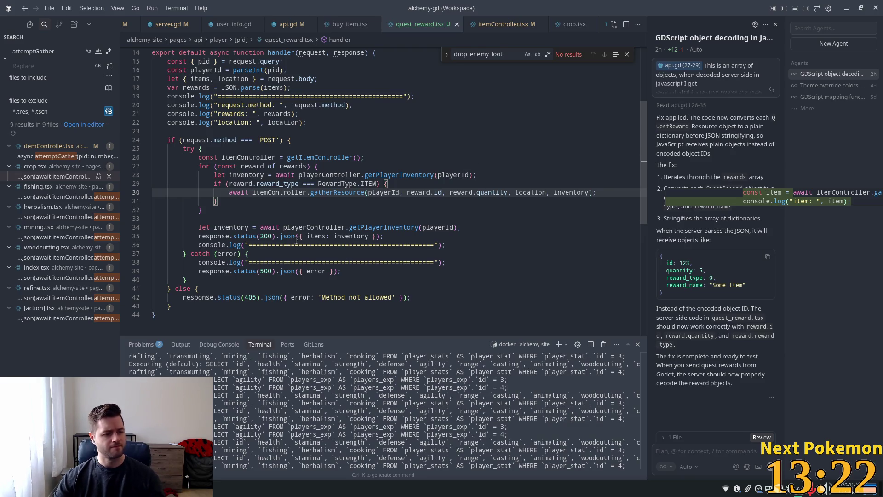
{"action": "key", "text": "alt+Tab"}
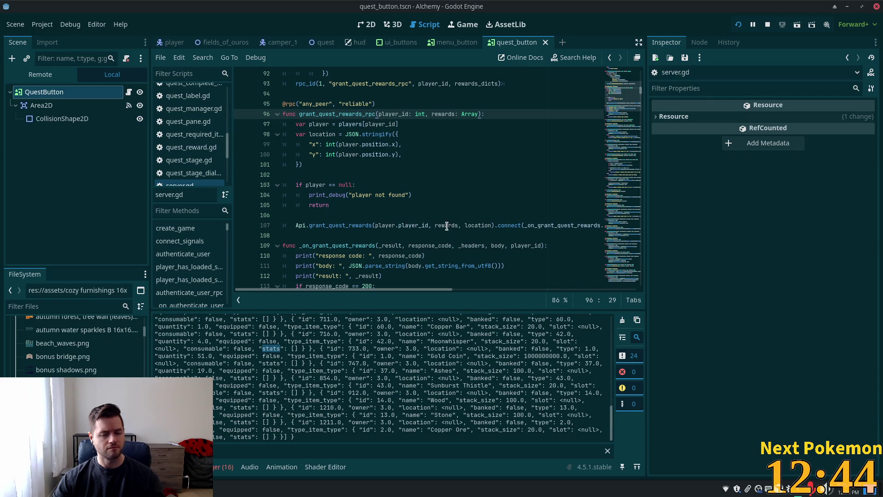
Widen server.gd's script editor by shrinking the output panel, docks and Inspector
{"action": "left_click", "coordinate": [399, 185]}
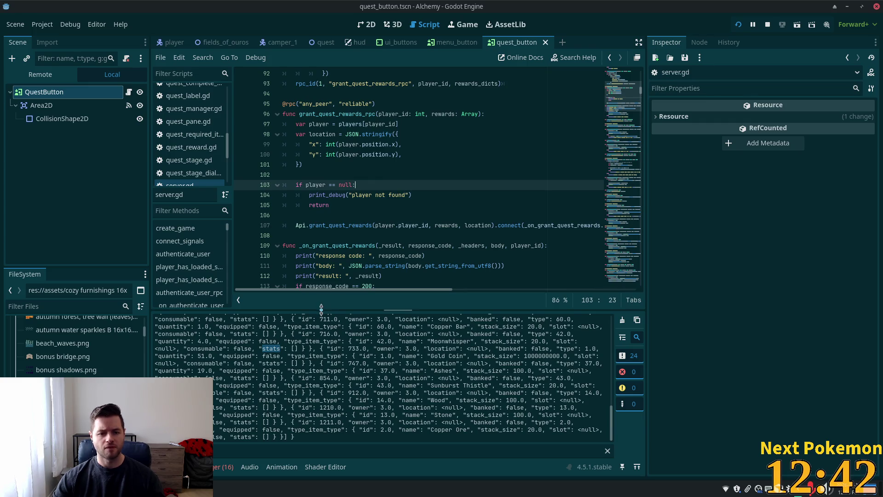
{"action": "left_click_drag", "start_coordinate": [321, 307], "coordinate": [330, 387]}
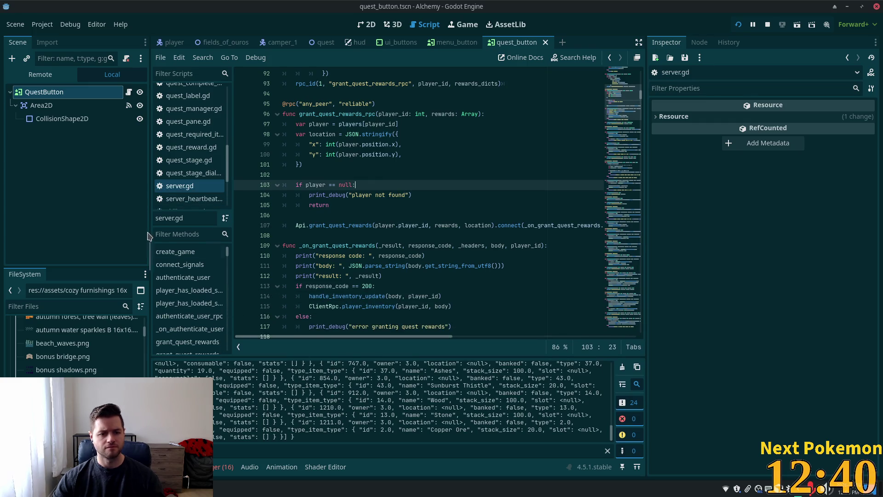
{"action": "left_click_drag", "start_coordinate": [148, 236], "coordinate": [122, 235]}
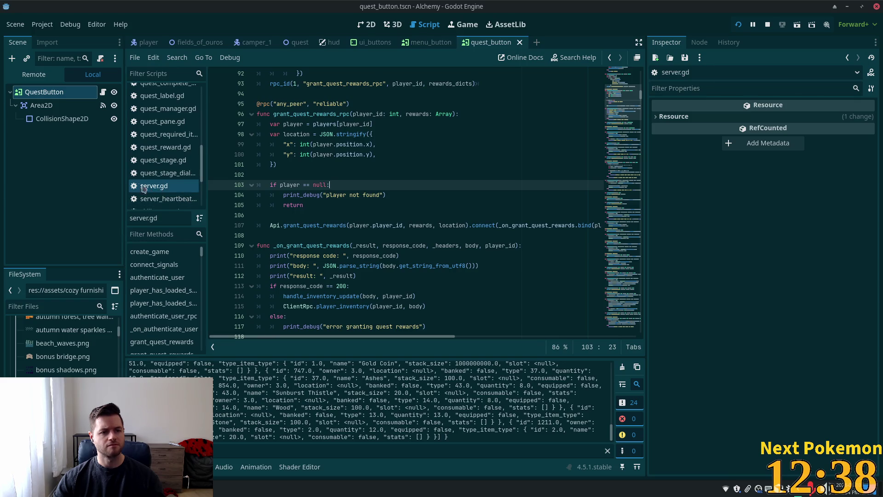
{"action": "mouse_move", "coordinate": [646, 170]}
{"action": "left_mouse_down"}
{"action": "mouse_move", "coordinate": [727, 171]}
{"action": "mouse_move", "coordinate": [720, 172]}
{"action": "left_mouse_up"}
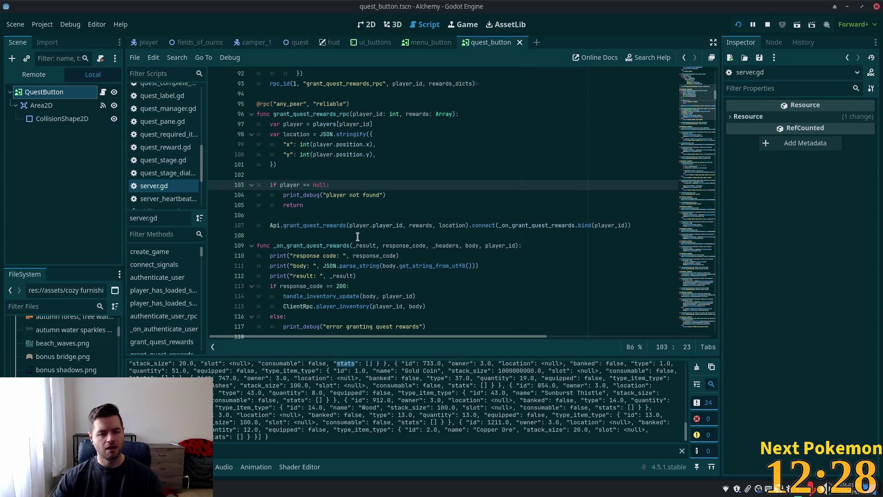
Switch to the browser's phpMyAdmin login page and set the server field to db
{"action": "key", "text": "super"}
{"action": "key", "text": "alt+Tab"}
{"action": "left_click", "coordinate": [429, 170]}
Log back in to phpMyAdmin on the db server with the saved credentials
{"action": "left_click", "coordinate": [477, 193]}
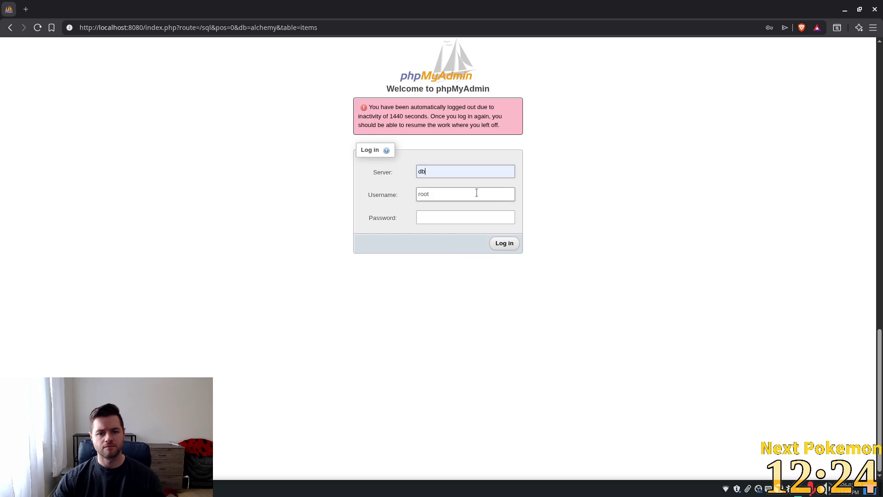
{"action": "left_click", "coordinate": [476, 193]}
{"action": "left_click", "coordinate": [502, 214]}
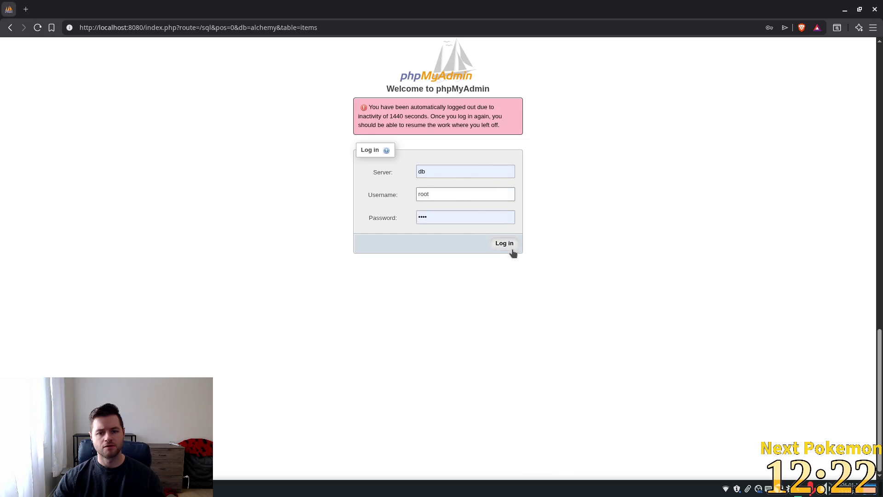
{"action": "left_click", "coordinate": [512, 251]}
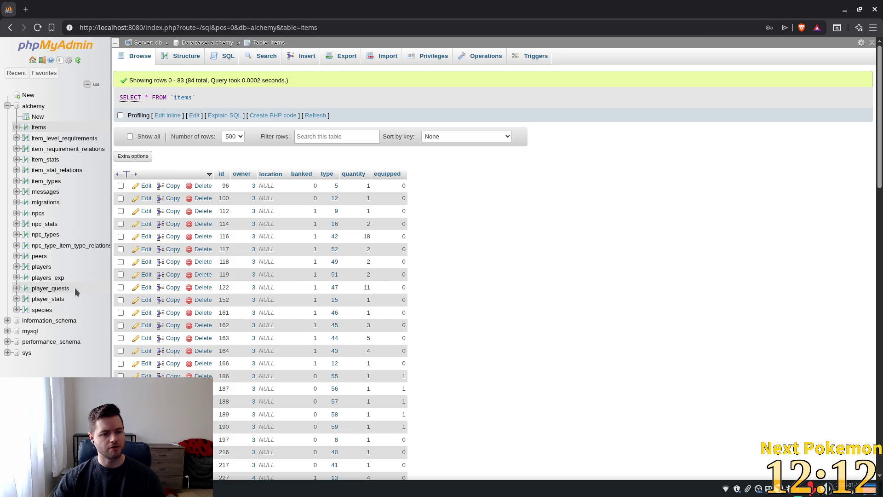
Change the quest's stage in the player_quests table from 4 to 3
{"action": "left_click", "coordinate": [51, 288]}
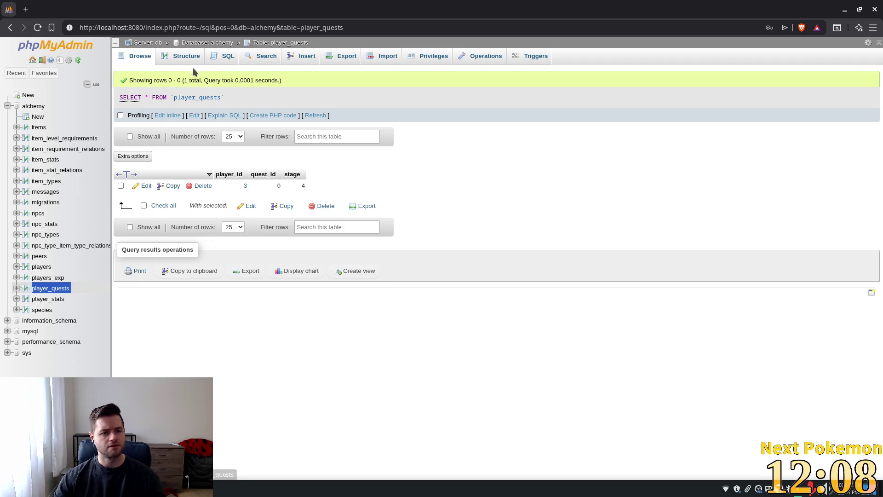
{"action": "left_click", "coordinate": [316, 116]}
{"action": "double_click", "coordinate": [303, 186]}
{"action": "type", "text": "3"}
{"action": "key", "text": "Return"}
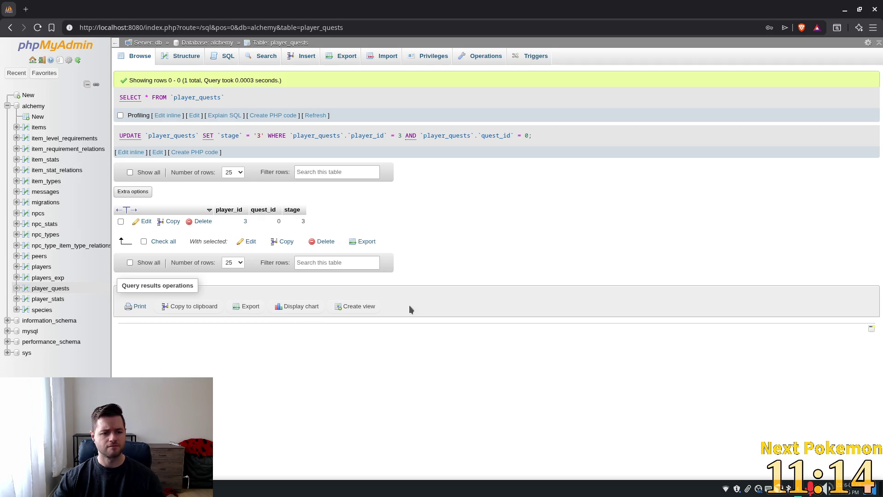
{"action": "key", "text": "alt+Tab"}
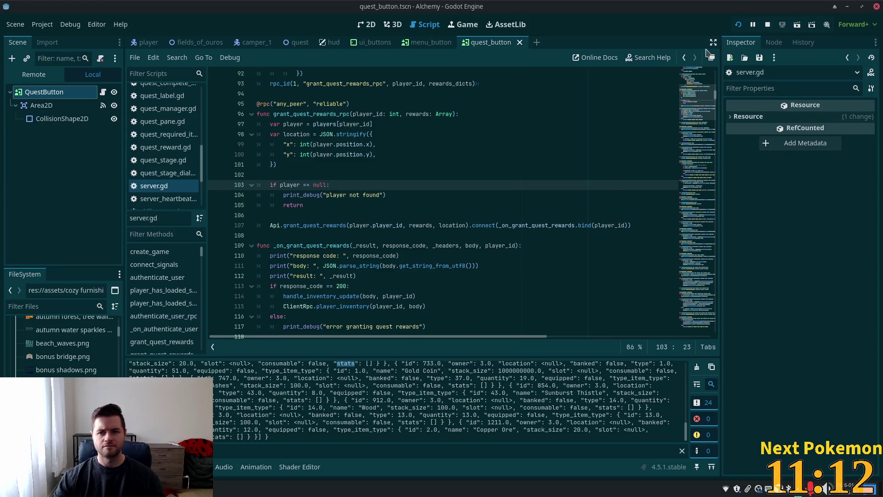
Launch the game and cycle the side panel through inventory and equipment before closing it
{"action": "left_click", "coordinate": [738, 26]}
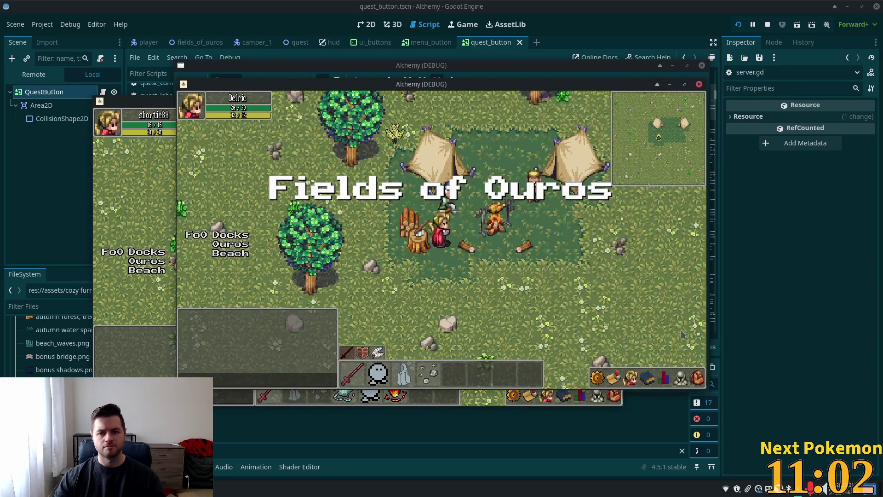
{"action": "left_click", "coordinate": [697, 378]}
{"action": "left_click", "coordinate": [680, 377]}
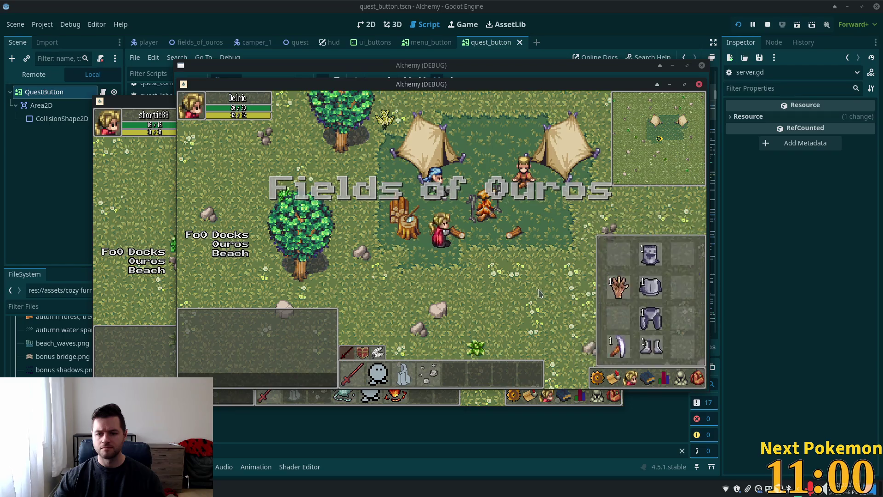
{"action": "left_click", "coordinate": [680, 377]}
Hand in The Hungry Camper quest, collect the 50 Gold Coin reward, and check the inventory
{"action": "left_click", "coordinate": [436, 214]}
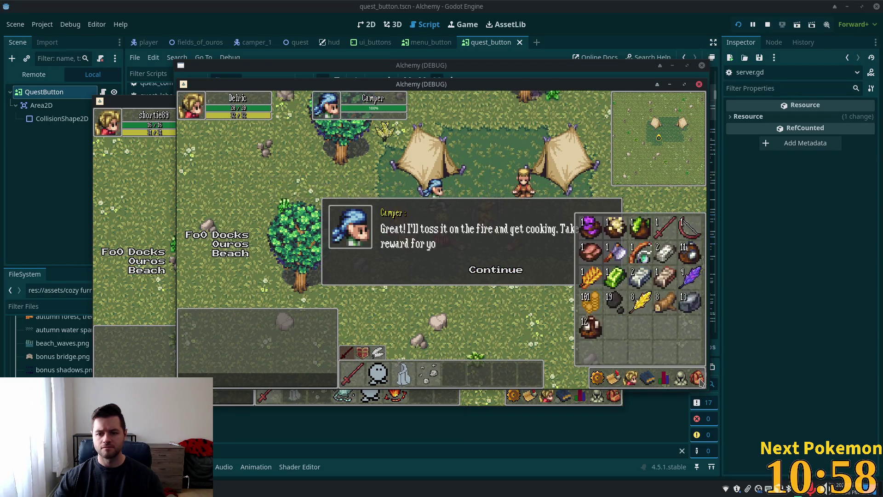
{"action": "left_click", "coordinate": [494, 273]}
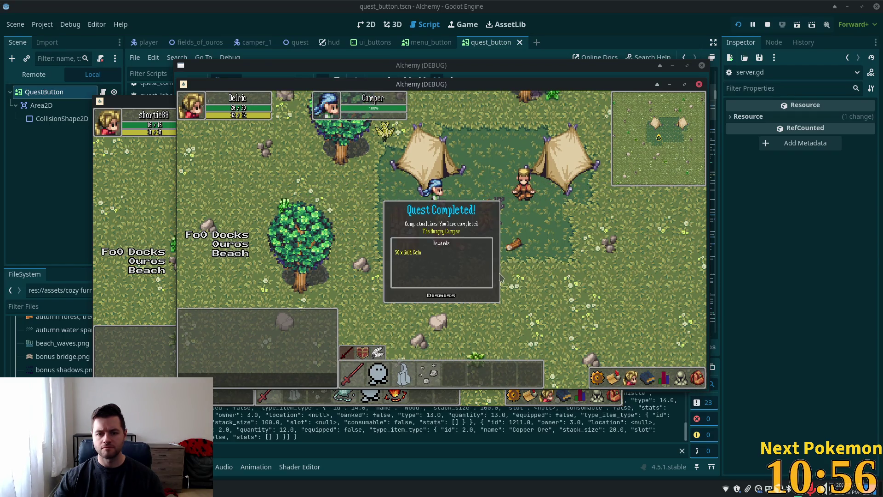
{"action": "left_click", "coordinate": [444, 296]}
{"action": "left_click", "coordinate": [696, 377]}
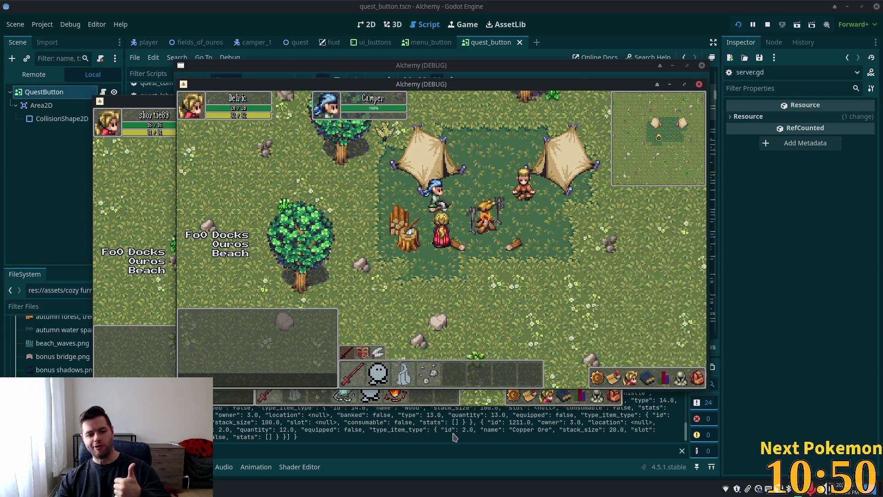
{"action": "left_click", "coordinate": [465, 422]}
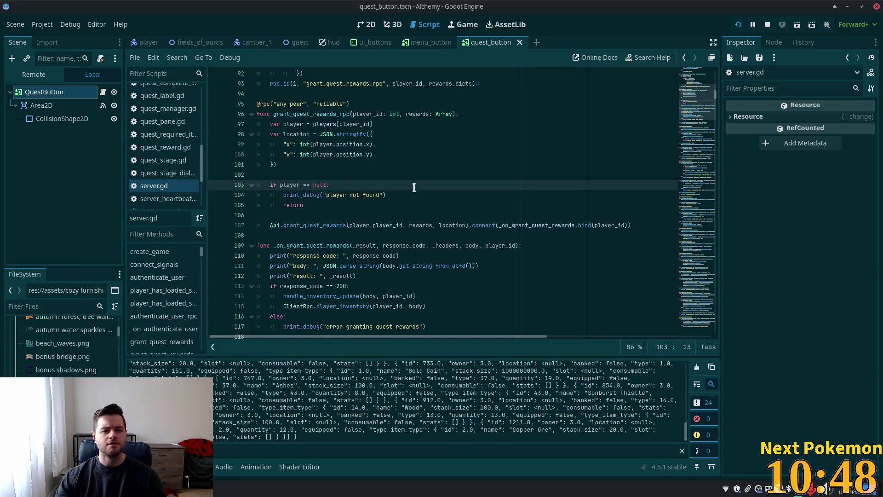
Delete the three debug print lines in server.gd and run the game to retest
{"action": "left_click", "coordinate": [372, 164]}
{"action": "scroll", "coordinate": [348, 251], "scroll_direction": "down", "scroll_amount": 1}
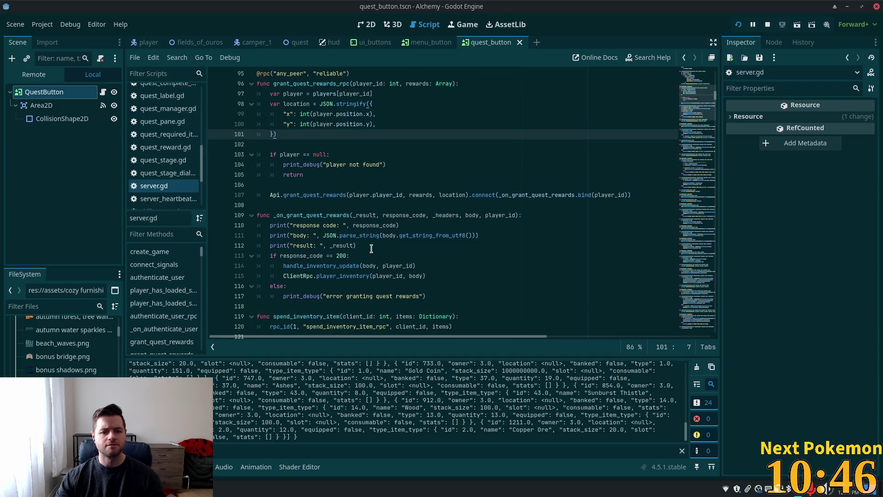
{"action": "left_click_drag", "start_coordinate": [371, 248], "coordinate": [173, 228]}
{"action": "key", "text": "ctrl+c"}
{"action": "key", "text": "BackSpace"}
{"action": "key", "text": "BackSpace"}
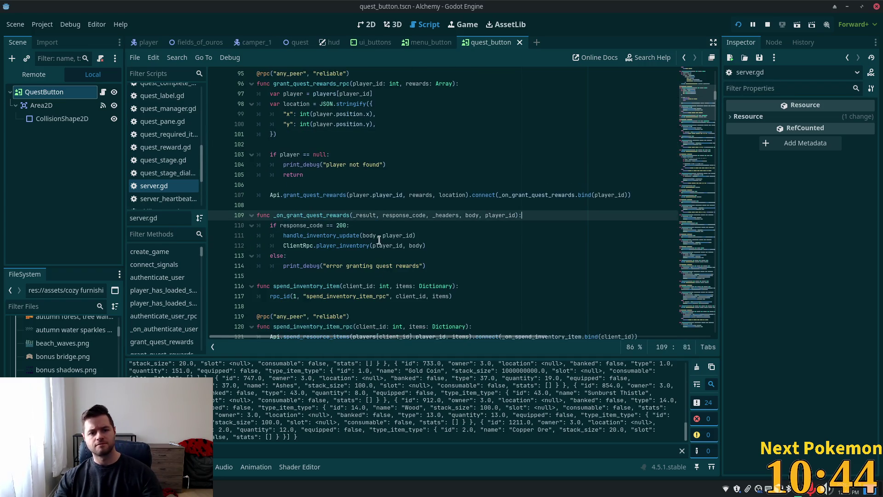
{"action": "left_click", "coordinate": [379, 235]}
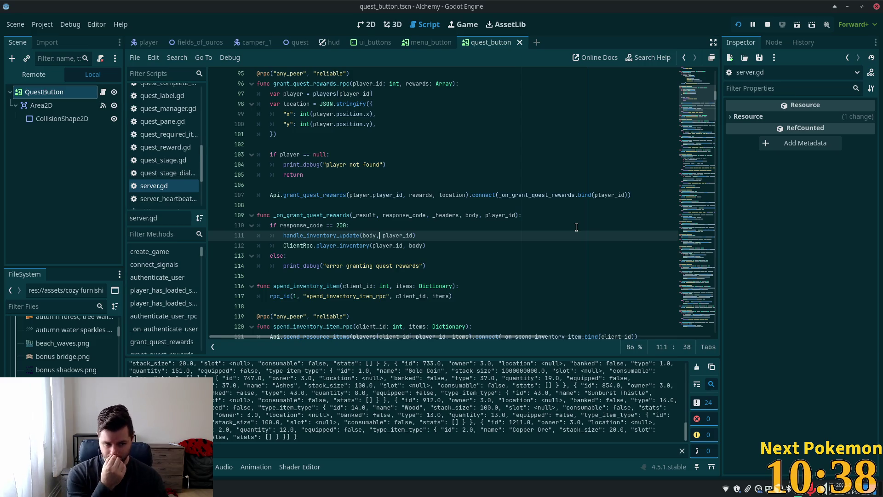
{"action": "key", "text": "F5"}
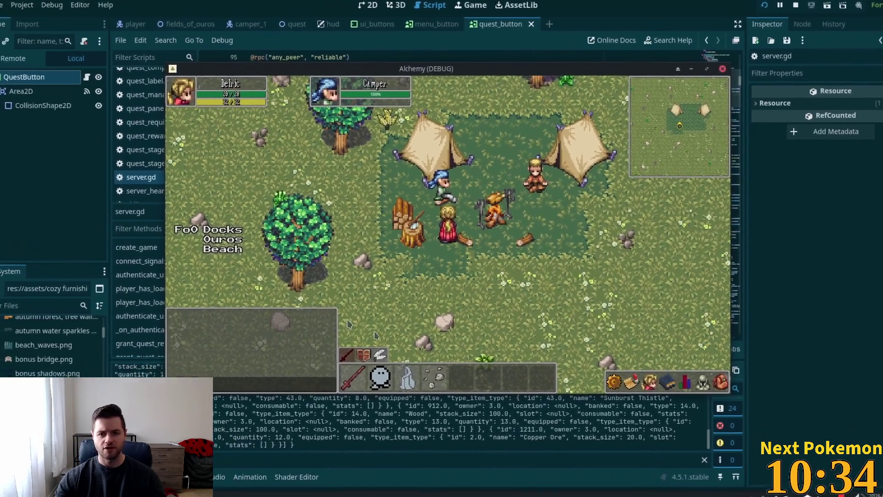
Paste then undo debug prints after line 112, remove a stray backtick, and relaunch the game
{"action": "key", "text": "alt+Tab"}
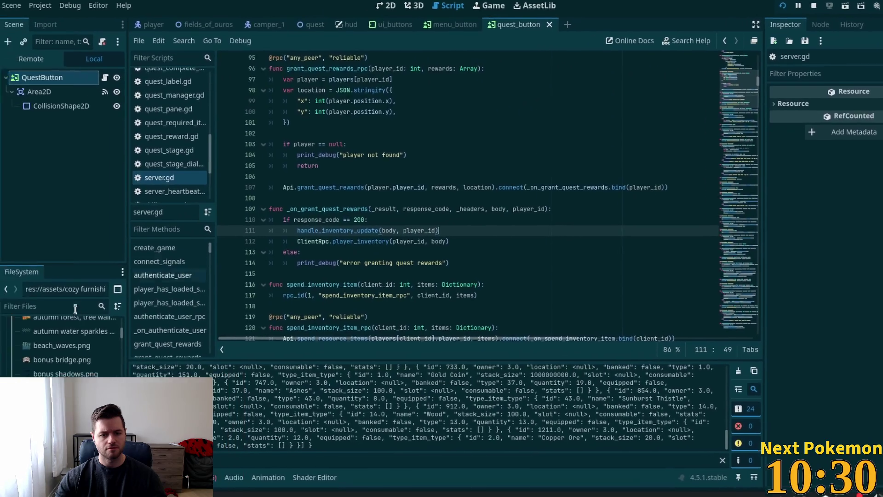
{"action": "left_click", "coordinate": [416, 247]}
{"action": "key", "text": "ctrl+v"}
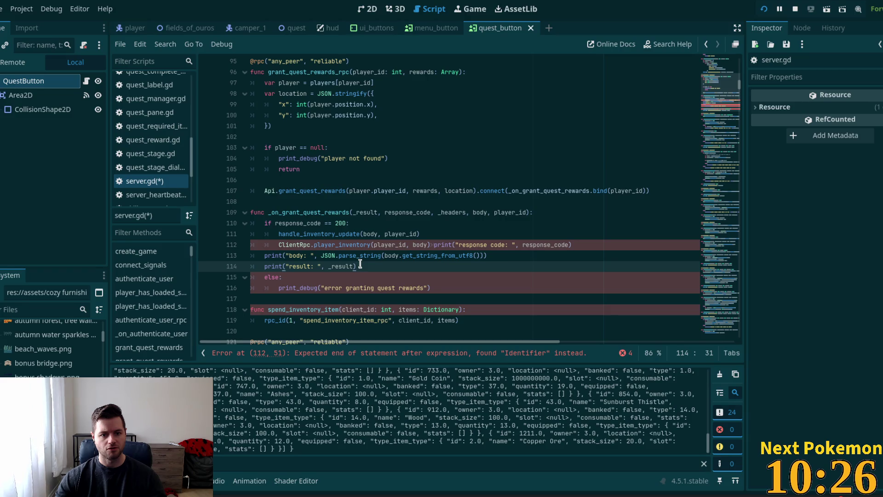
{"action": "key", "text": "ctrl+z"}
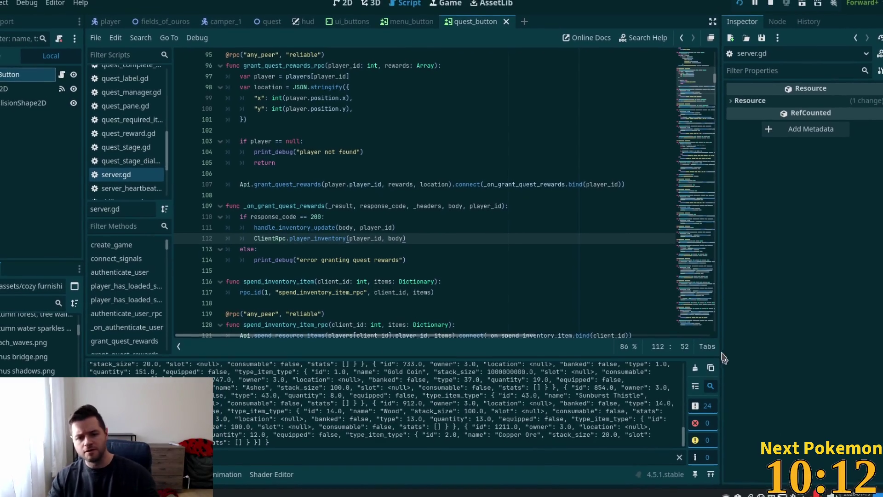
{"action": "type", "text": "`"}
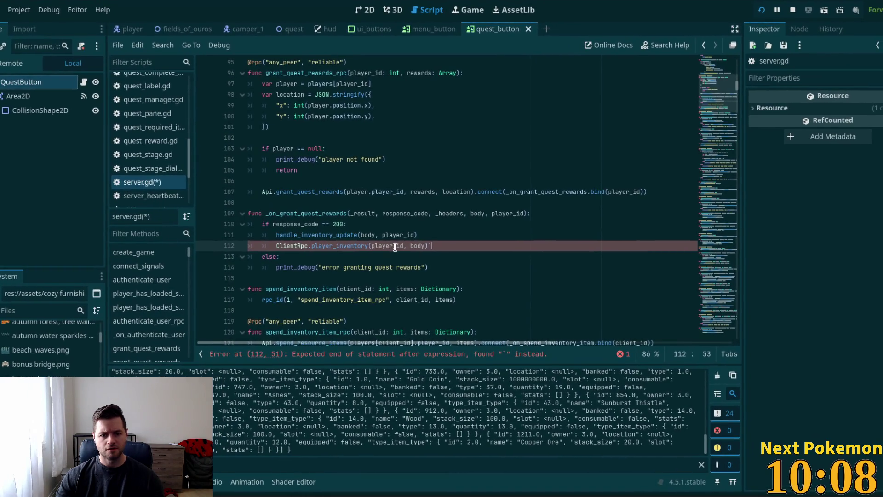
{"action": "key", "text": "BackSpace"}
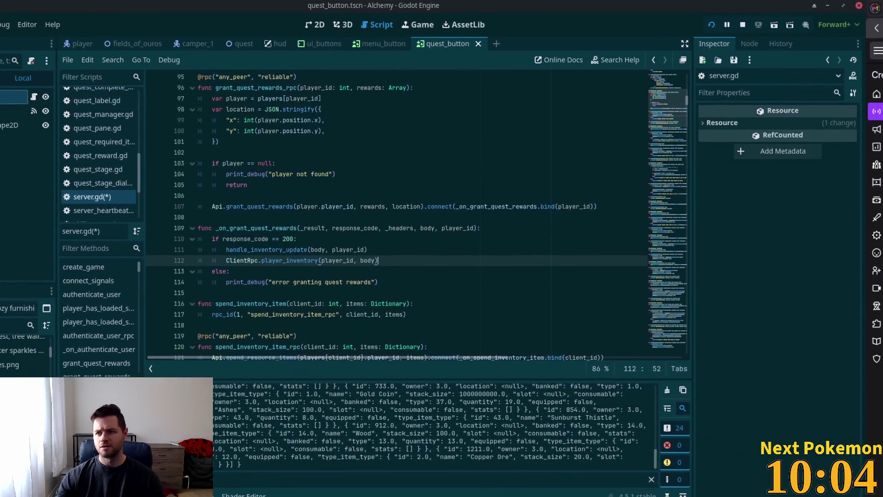
{"action": "key", "text": "F5"}
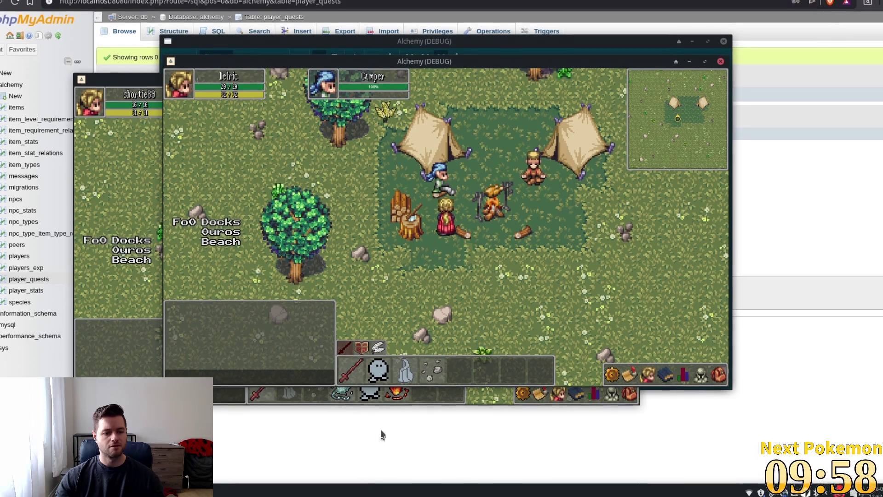
Back in Godot, scroll the output log to review the Gold Coin, Wood, Ashes and Copper Ore inventory entries
{"action": "key", "text": "alt+Tab"}
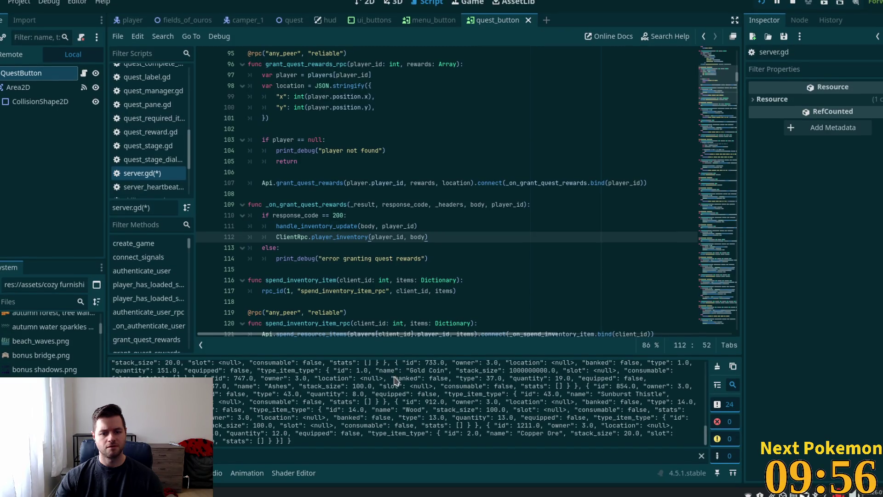
{"action": "left_click", "coordinate": [362, 458]}
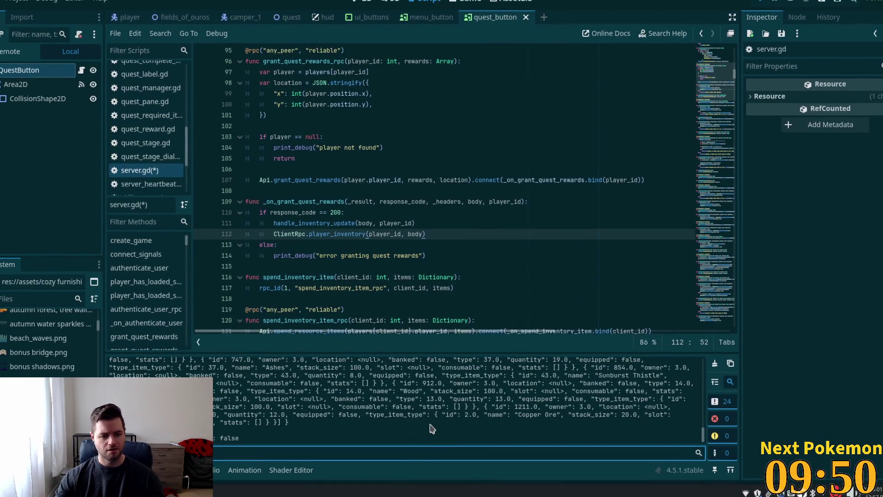
{"action": "scroll", "coordinate": [460, 430], "scroll_direction": "up", "scroll_amount": 1}
{"action": "scroll", "coordinate": [423, 429], "scroll_direction": "down", "scroll_amount": 1}
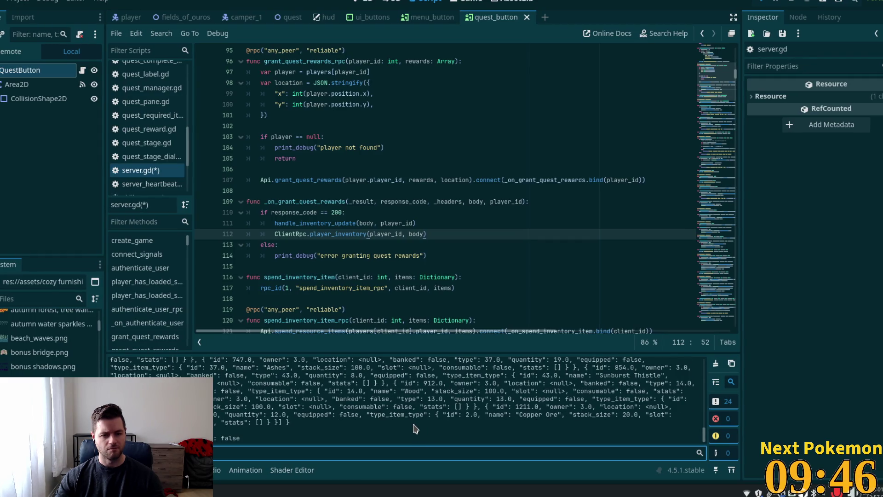
{"action": "scroll", "coordinate": [415, 428], "scroll_direction": "up", "scroll_amount": 3}
{"action": "scroll", "coordinate": [415, 429], "scroll_direction": "down", "scroll_amount": 3}
{"action": "scroll", "coordinate": [416, 429], "scroll_direction": "up", "scroll_amount": 3}
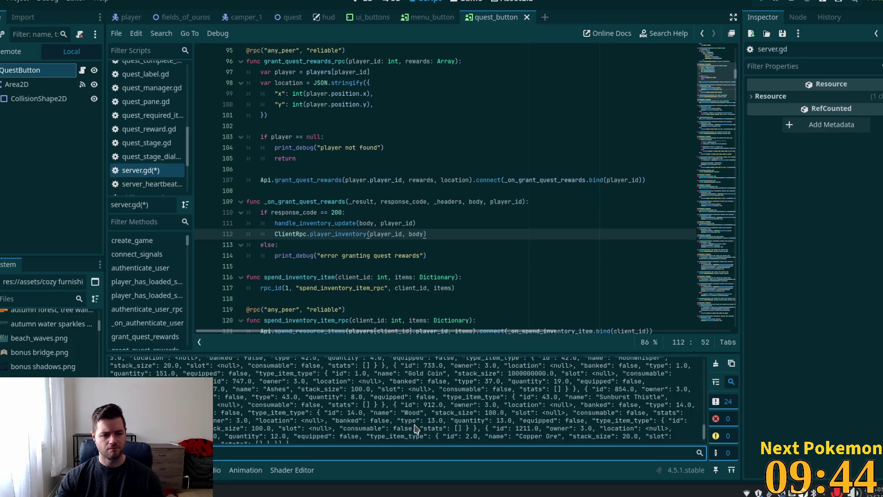
{"action": "scroll", "coordinate": [415, 428], "scroll_direction": "down", "scroll_amount": 3}
{"action": "scroll", "coordinate": [415, 440], "scroll_direction": "up", "scroll_amount": 3}
{"action": "scroll", "coordinate": [416, 441], "scroll_direction": "up", "scroll_amount": 3}
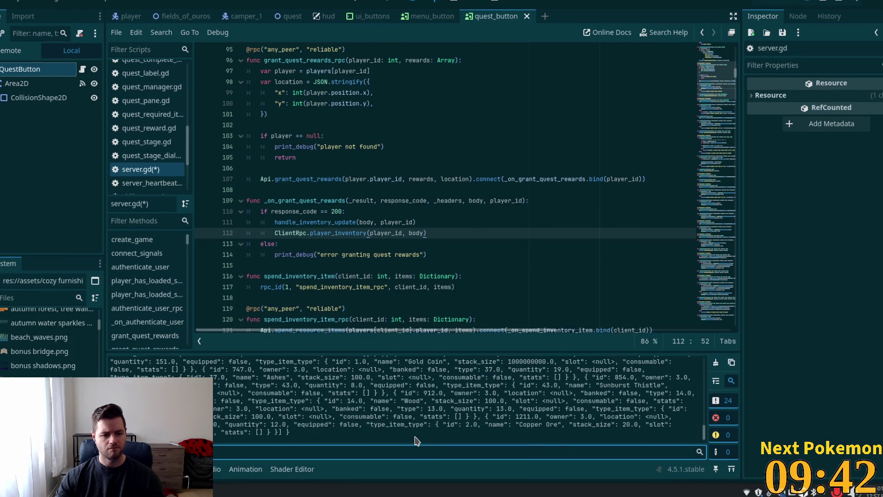
{"action": "scroll", "coordinate": [415, 441], "scroll_direction": "down", "scroll_amount": 6}
{"action": "scroll", "coordinate": [415, 440], "scroll_direction": "up", "scroll_amount": 3}
{"action": "scroll", "coordinate": [415, 441], "scroll_direction": "down", "scroll_amount": 3}
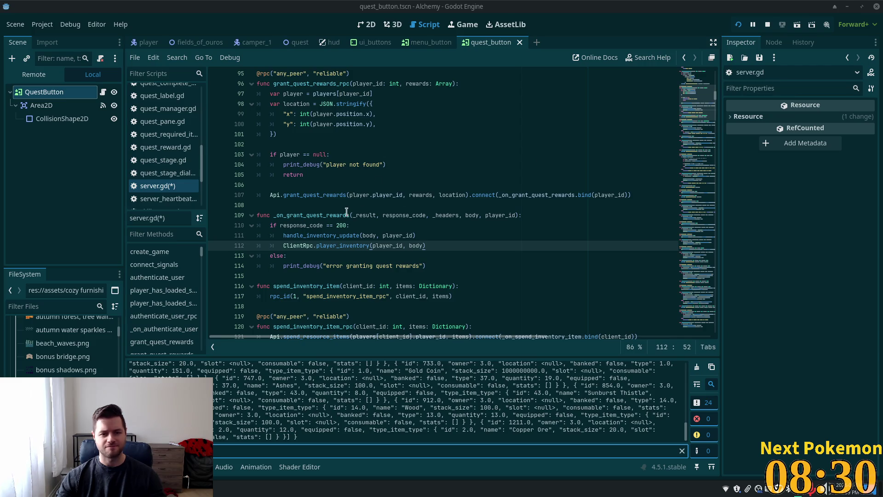
Dismiss the stray webpage save dialog and save server.gd
{"action": "key", "text": "ctrl+s"}
{"action": "left_click", "coordinate": [595, 405]}
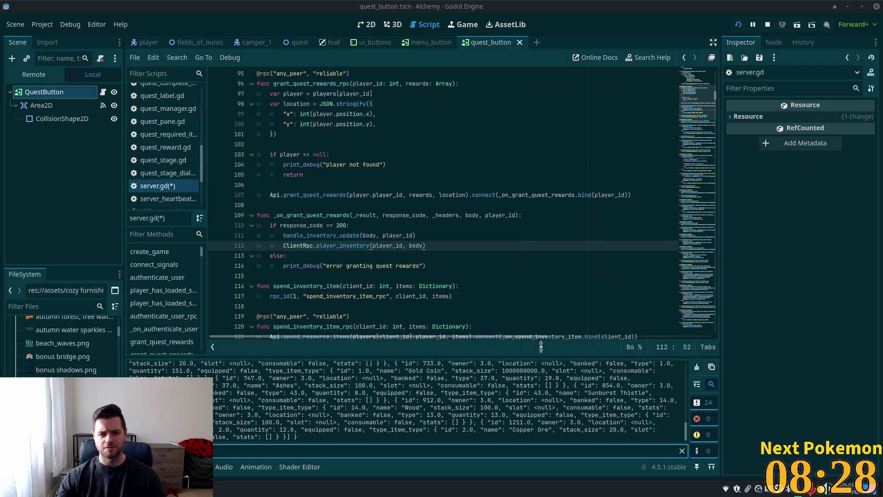
{"action": "left_click", "coordinate": [403, 205]}
{"action": "key", "text": "ctrl+s"}
Review the _on_grant_quest_rewards function and its response-code check around line 105
{"action": "left_click", "coordinate": [326, 225]}
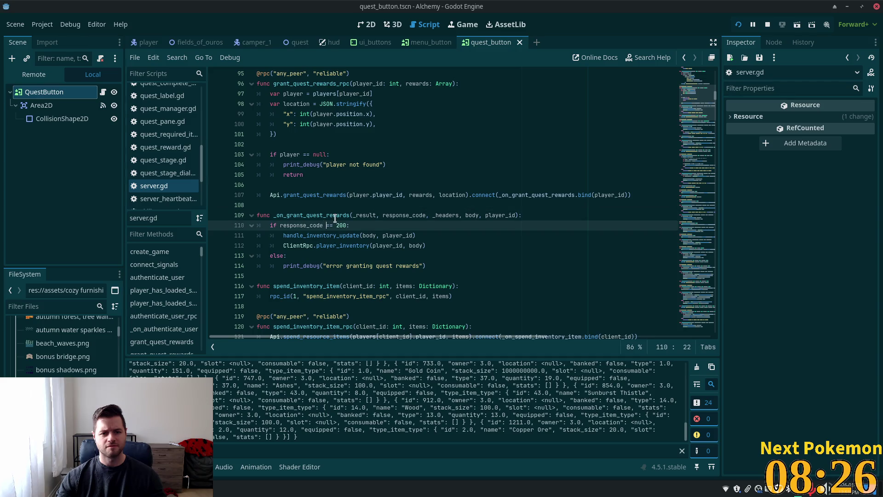
{"action": "double_click", "coordinate": [289, 214]}
{"action": "scroll", "coordinate": [350, 232], "scroll_direction": "up", "scroll_amount": 3}
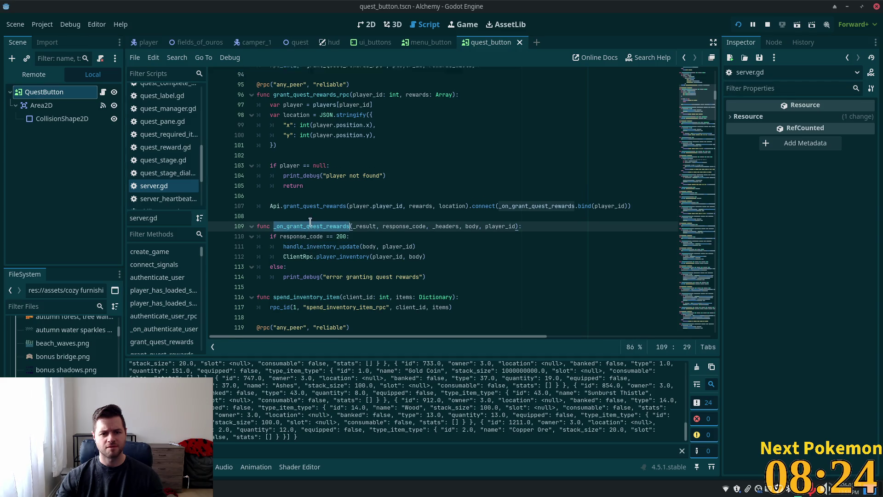
{"action": "left_click", "coordinate": [349, 262]}
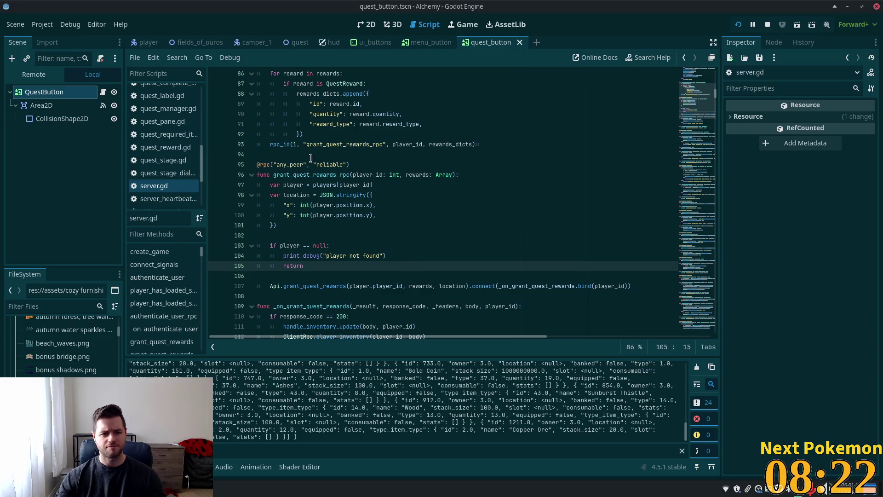
{"action": "scroll", "coordinate": [311, 158], "scroll_direction": "down", "scroll_amount": 2}
{"action": "scroll", "coordinate": [276, 115], "scroll_direction": "up", "scroll_amount": 5}
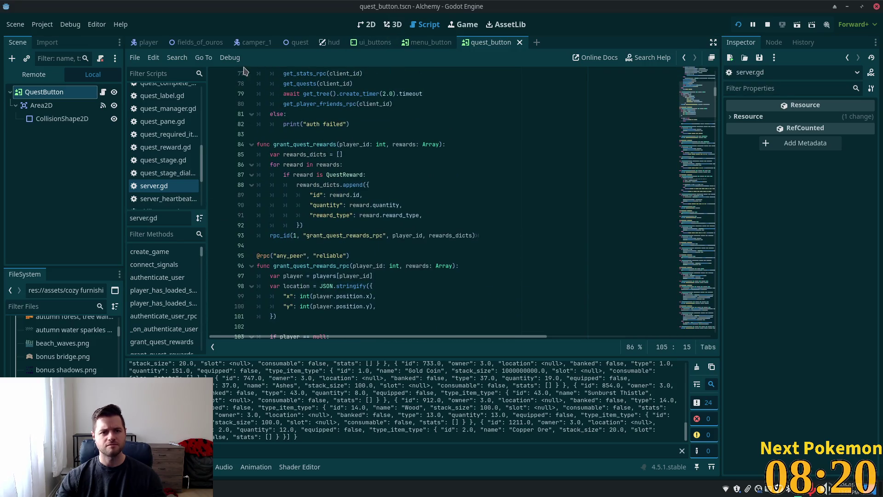
{"action": "key", "text": "alt+Tab"}
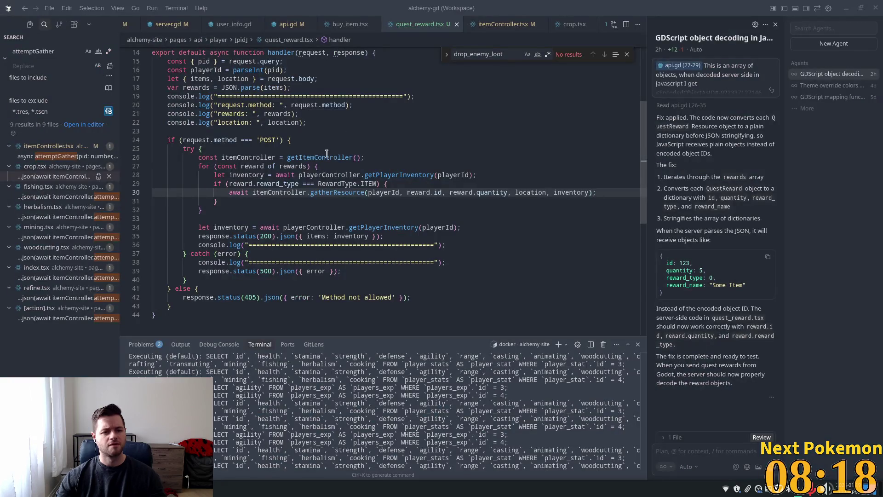
Delete the console.log debug lines from quest_reward.tsx, including those after the response and in the catch block
{"action": "mouse_move", "coordinate": [306, 123]}
{"action": "left_mouse_down"}
{"action": "mouse_move", "coordinate": [250, 121]}
{"action": "mouse_move", "coordinate": [152, 96]}
{"action": "left_mouse_up"}
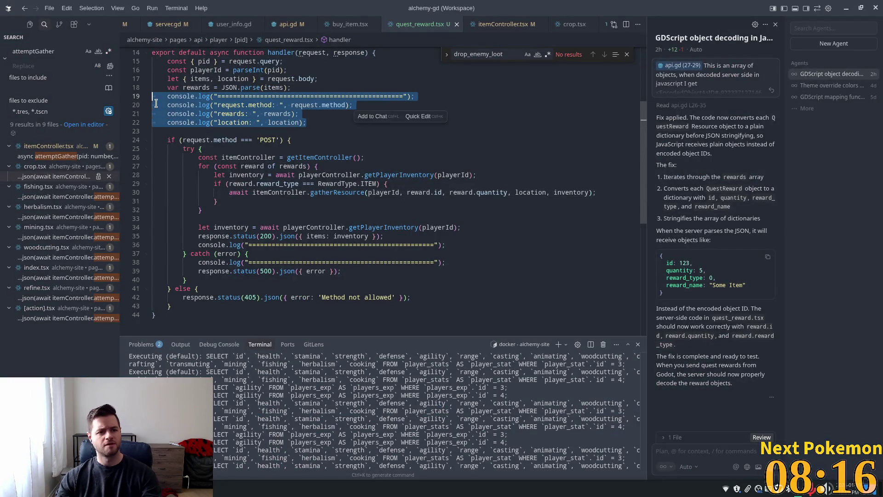
{"action": "key", "text": "BackSpace"}
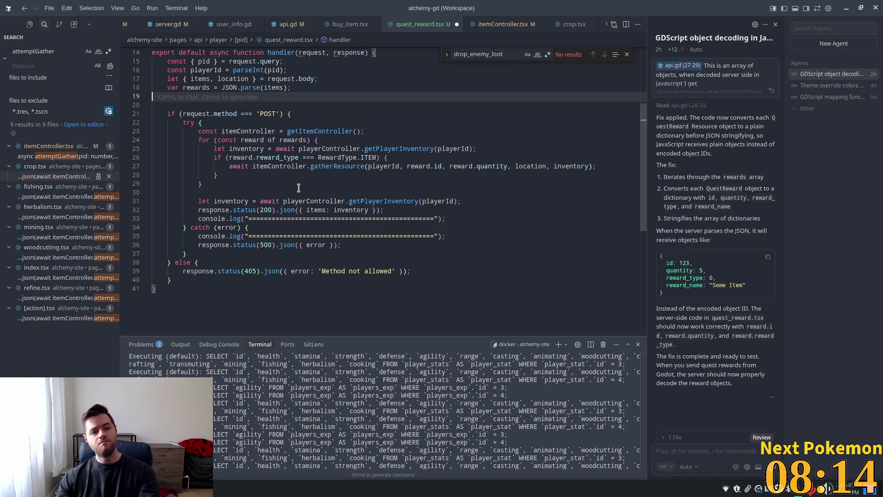
{"action": "key", "text": "BackSpace"}
{"action": "left_click_drag", "start_coordinate": [444, 235], "coordinate": [390, 208]}
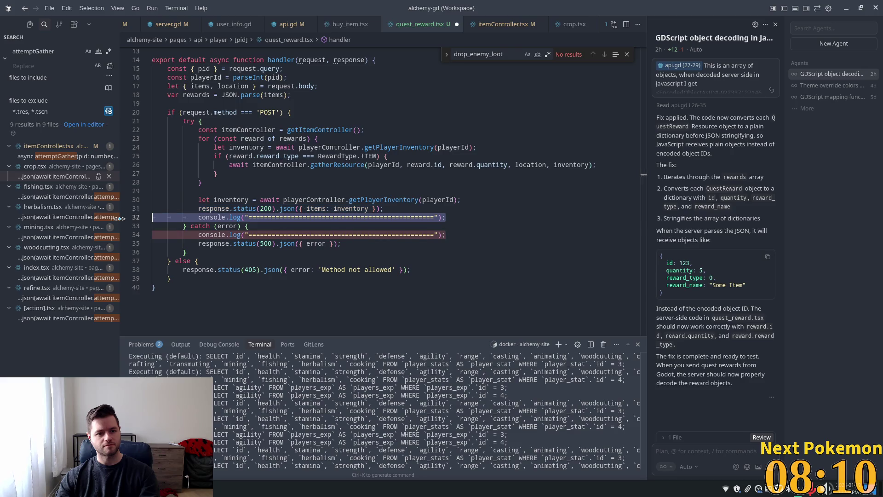
{"action": "key", "text": "BackSpace"}
{"action": "left_click_drag", "start_coordinate": [451, 225], "coordinate": [250, 217]}
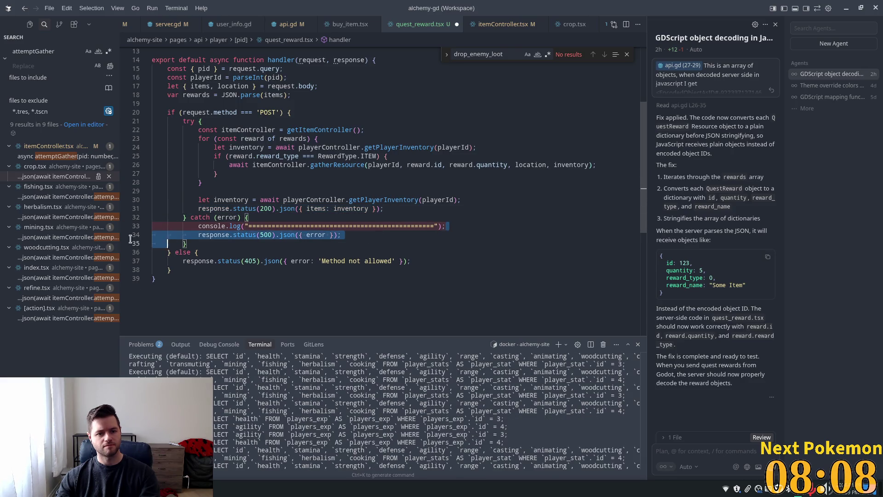
{"action": "key", "text": "BackSpace"}
{"action": "left_click", "coordinate": [324, 95]}
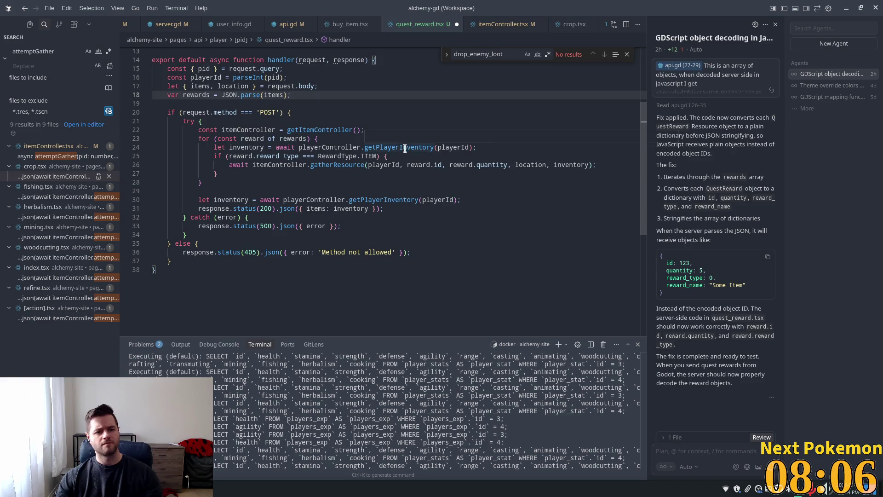
Search api.gd for 'rewards' to check the quest-reward API functions
{"action": "left_click", "coordinate": [274, 26]}
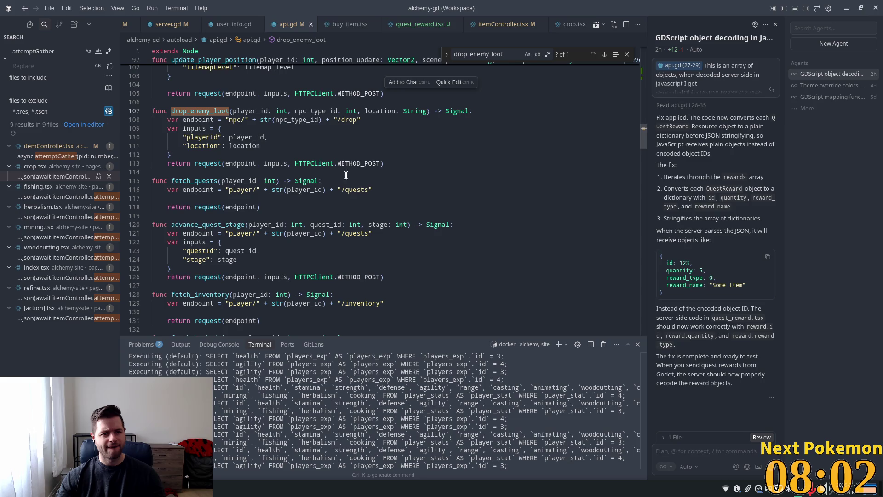
{"action": "left_click", "coordinate": [257, 137]}
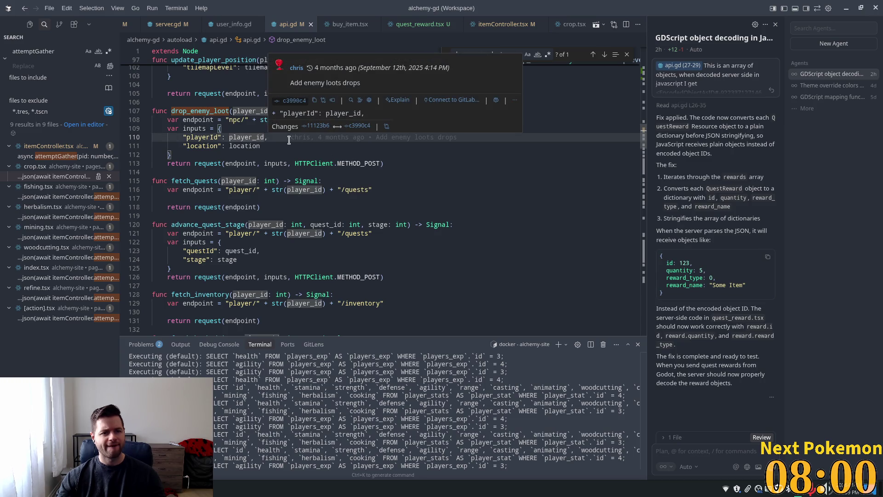
{"action": "left_click", "coordinate": [387, 209]}
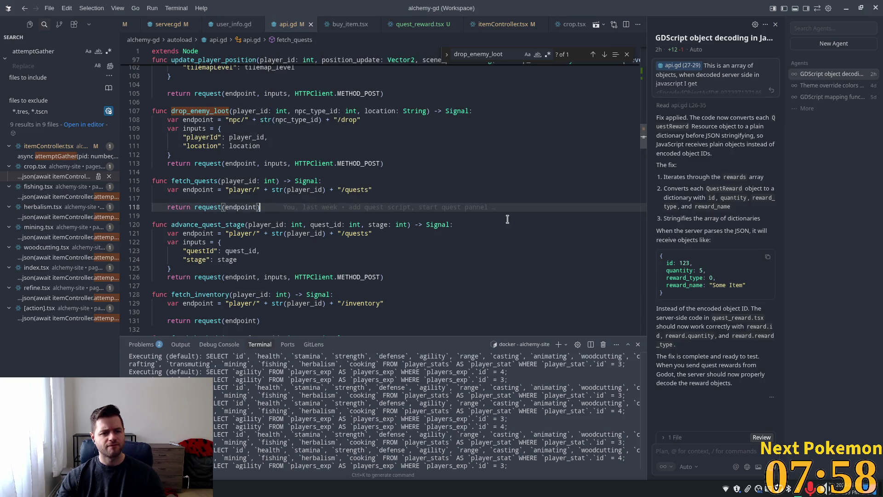
{"action": "scroll", "coordinate": [499, 211], "scroll_direction": "up", "scroll_amount": 3}
{"action": "key", "text": "ctrl+f"}
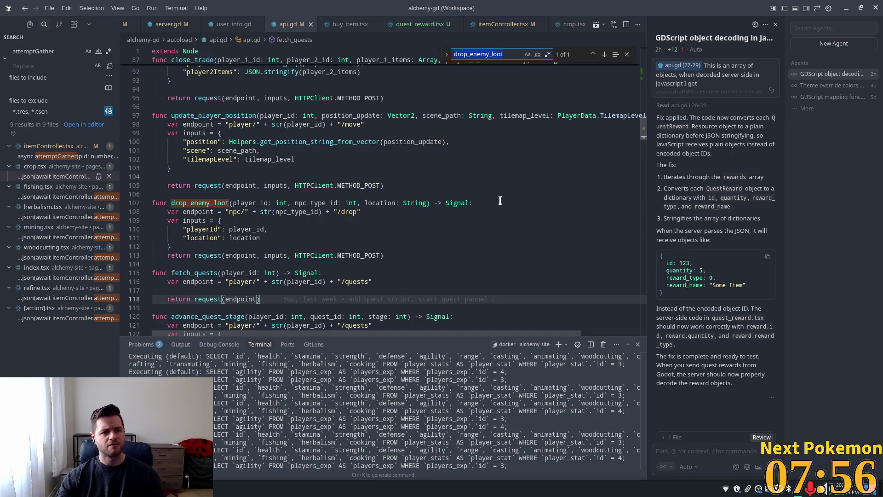
{"action": "type", "text": "rewar"}
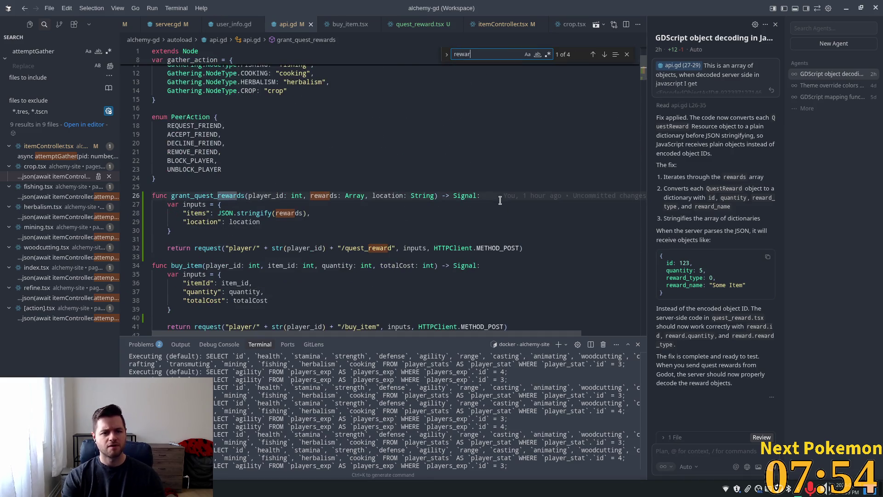
{"action": "type", "text": "ds"}
{"action": "left_click", "coordinate": [528, 278]}
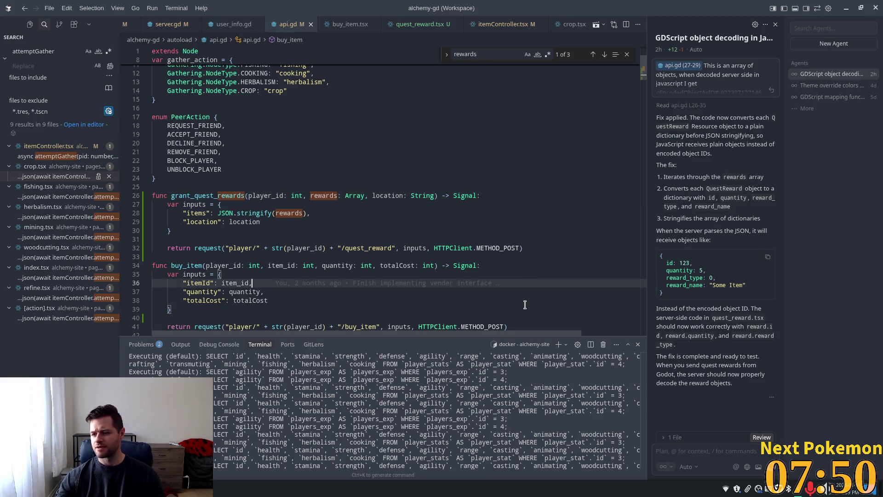
{"action": "key", "text": "alt+Tab"}
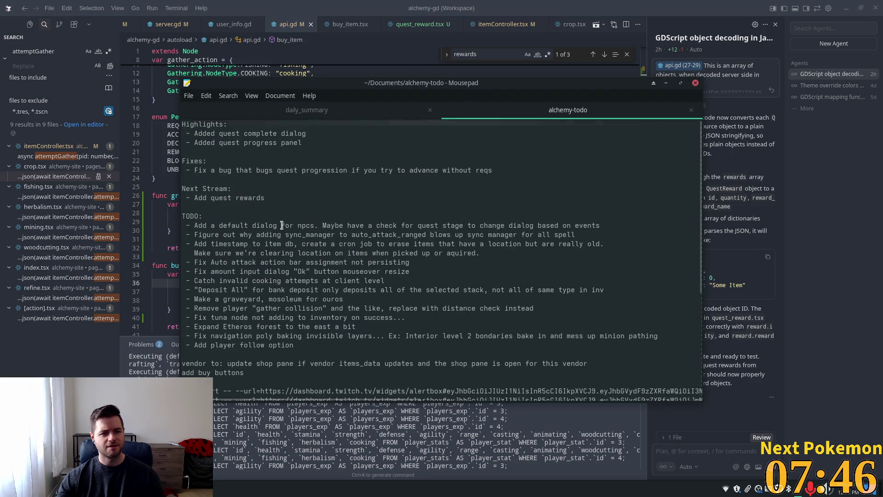
Replace the two old Highlights lines with the copied 'Add quest rewards' line
{"action": "left_click_drag", "start_coordinate": [266, 198], "coordinate": [185, 198]}
{"action": "key", "text": "ctrl+c"}
{"action": "left_click_drag", "start_coordinate": [353, 155], "coordinate": [186, 129]}
{"action": "key", "text": "ctrl+v"}
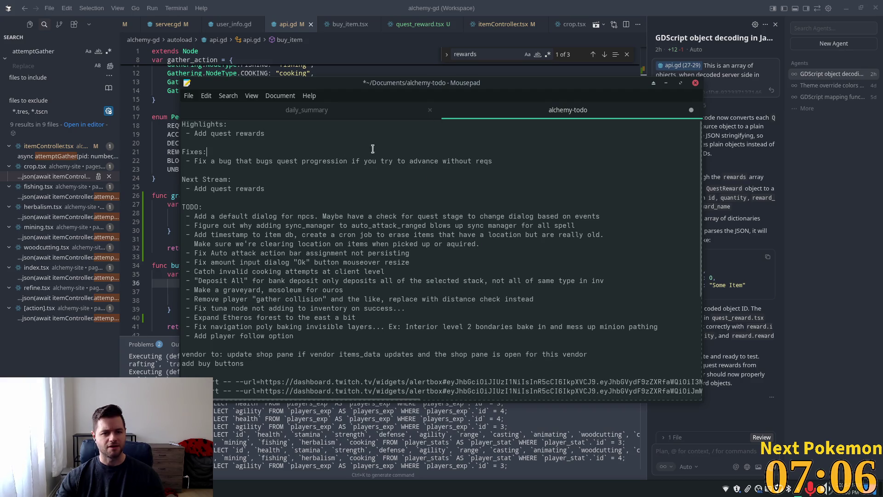
Replace the old quest progression bug fix line under Fixes with 'N/A'
{"action": "left_click_drag", "start_coordinate": [499, 161], "coordinate": [194, 161]}
{"action": "type", "text": "N/A"}
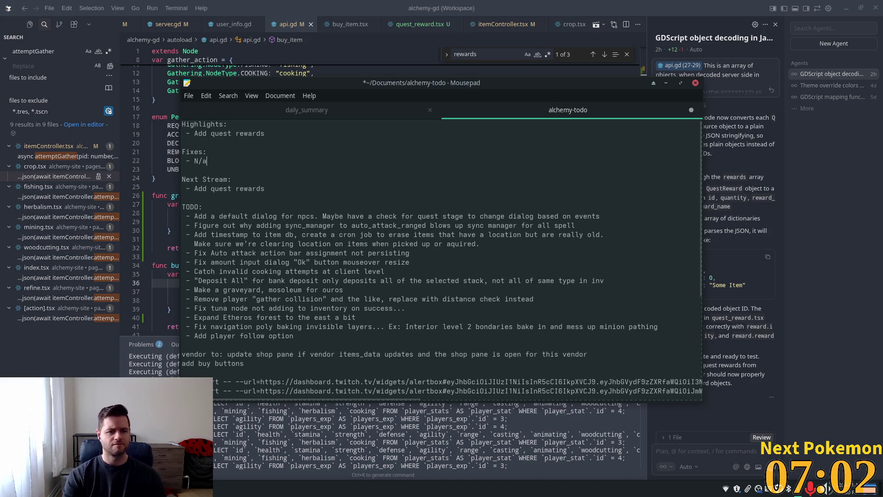
{"action": "key", "text": "BackSpace"}
{"action": "type", "text": "A"}
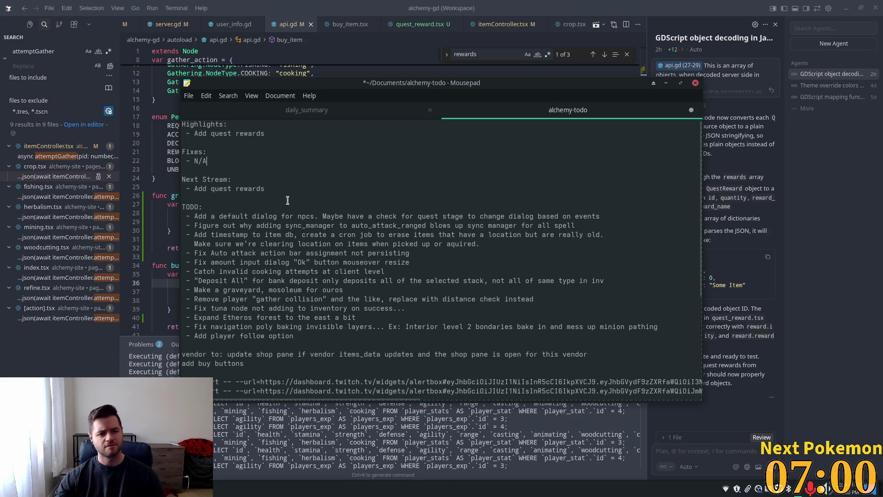
{"action": "left_click_drag", "start_coordinate": [265, 188], "coordinate": [194, 189]}
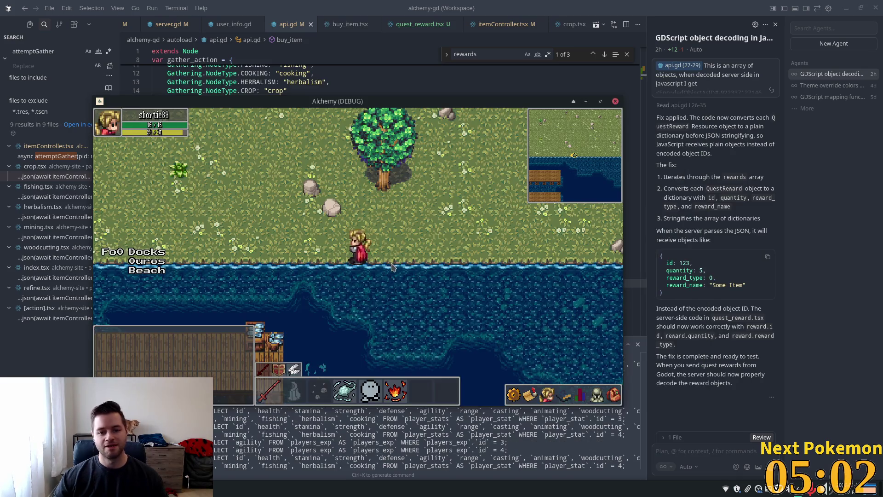
{"action": "key", "text": "Up"}
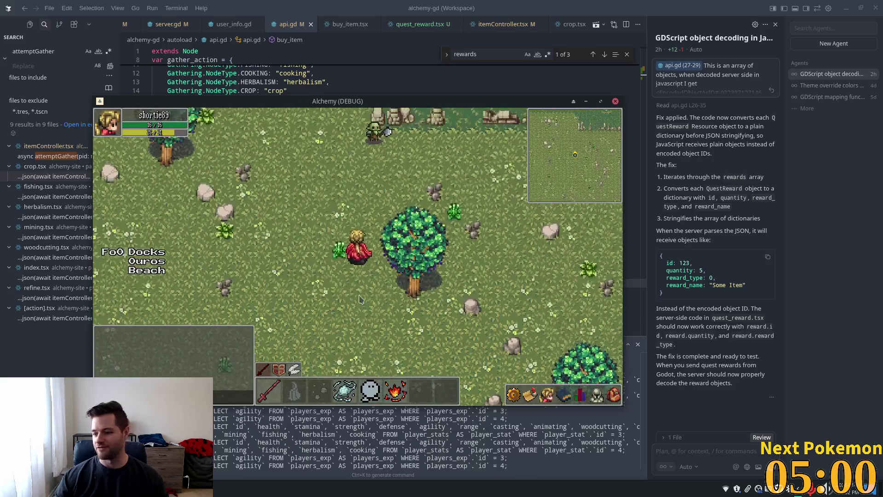
Walk the character north and east past the ruins, then raise the second game window at the camp
{"action": "key", "text": "Up"}
{"action": "key", "text": "Up"}
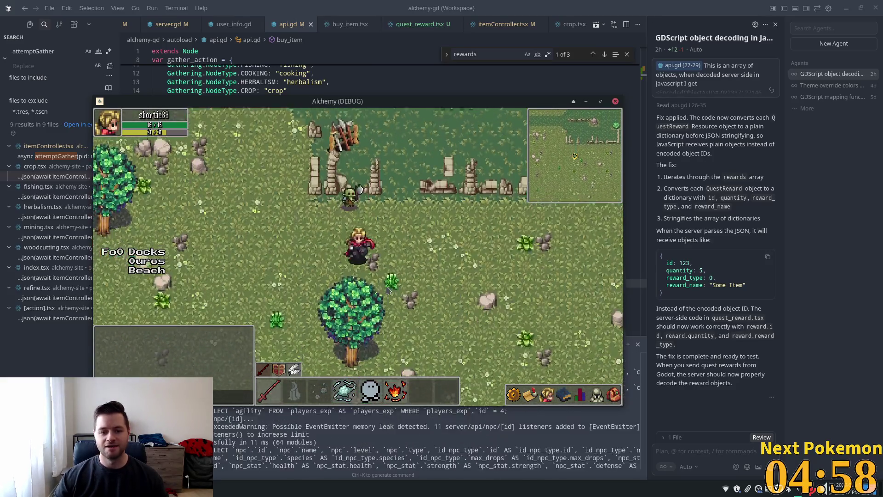
{"action": "key", "text": "Right"}
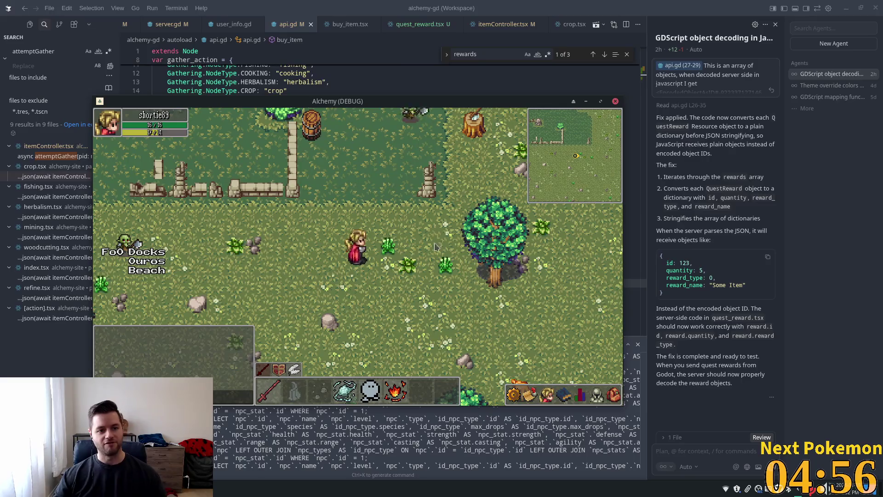
{"action": "left_click_drag", "start_coordinate": [412, 101], "coordinate": [557, 69]}
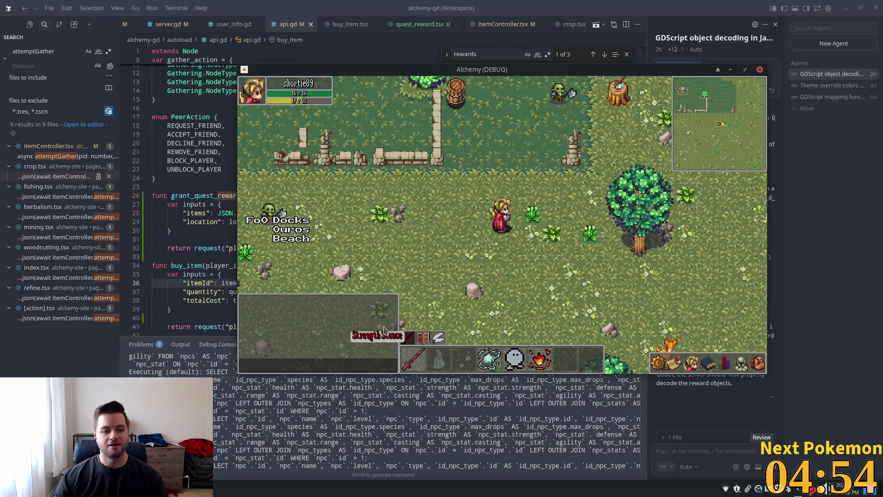
{"action": "left_click", "coordinate": [242, 452]}
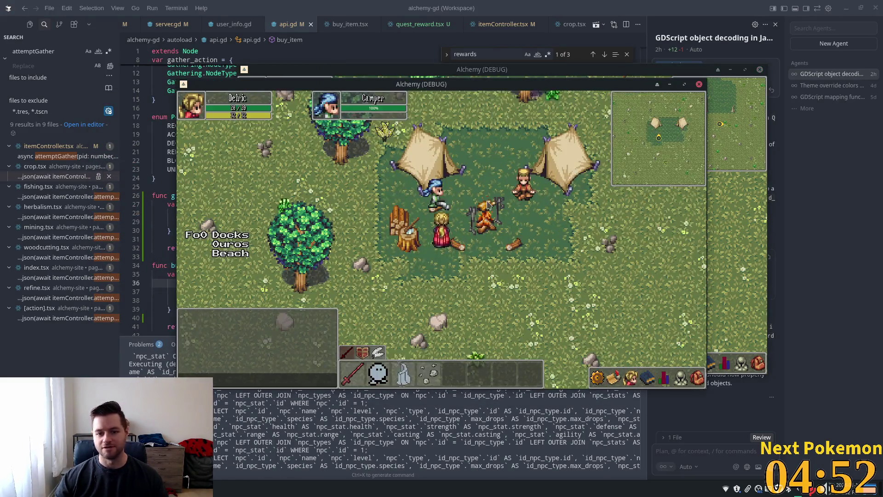
Walk the character from the camp west and north past the wall toward the orcs
{"action": "key", "text": "Down"}
{"action": "key", "text": "Left"}
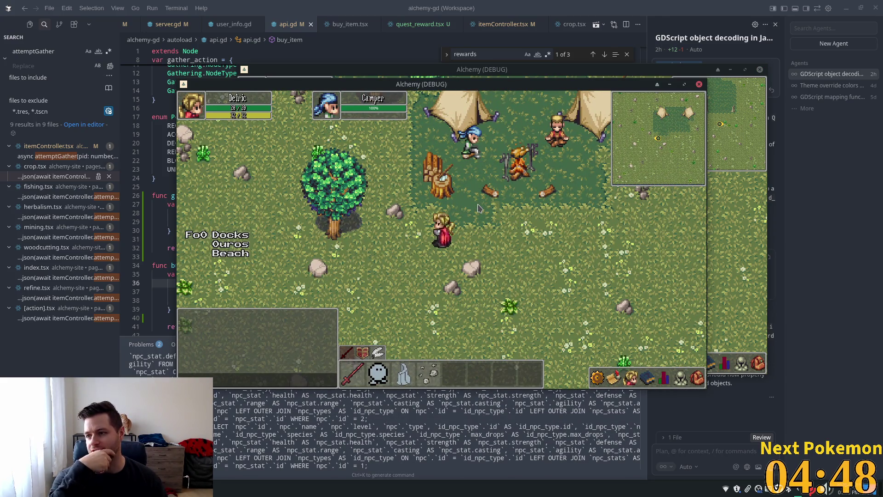
{"action": "key", "text": "Left"}
{"action": "key", "text": "Left"}
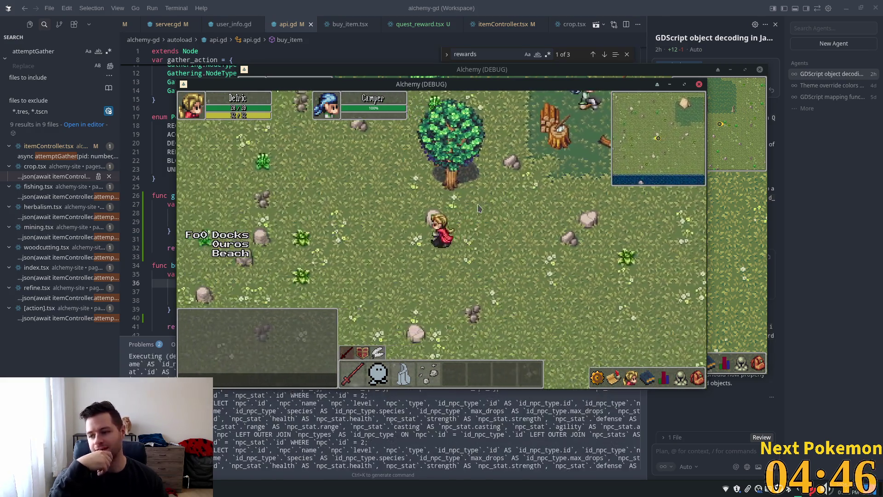
{"action": "key", "text": "Up"}
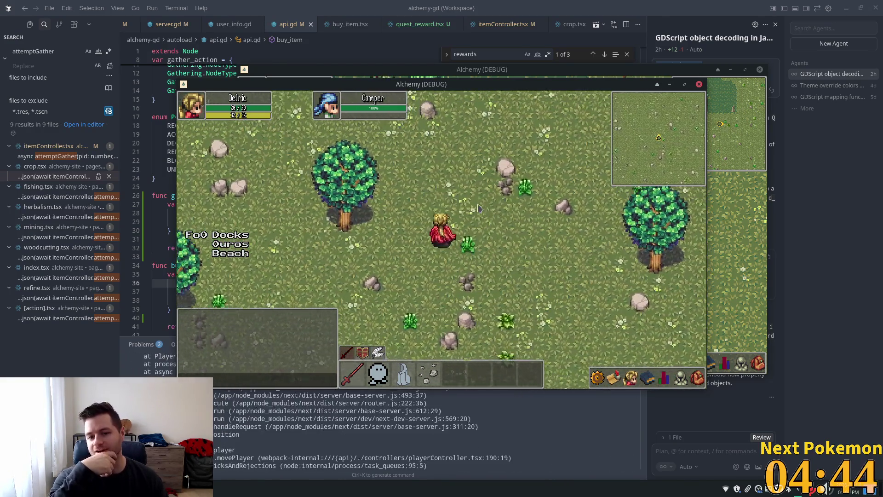
{"action": "key", "text": "Up"}
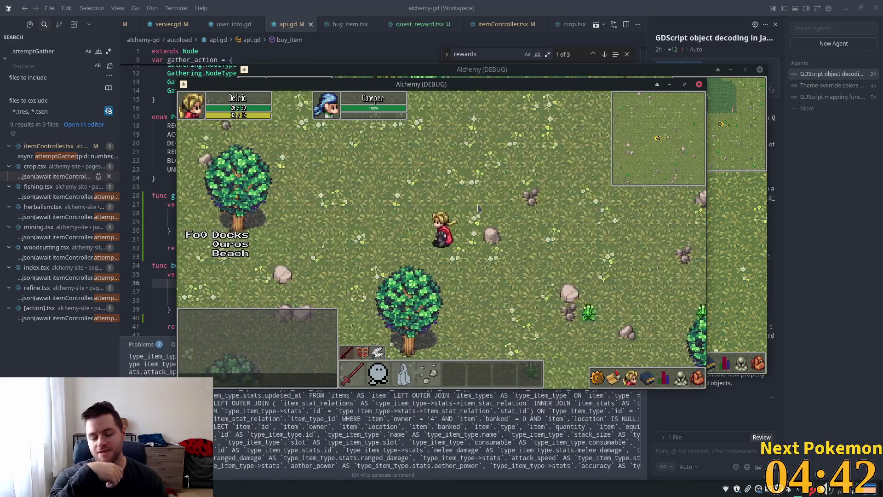
{"action": "key", "text": "Left"}
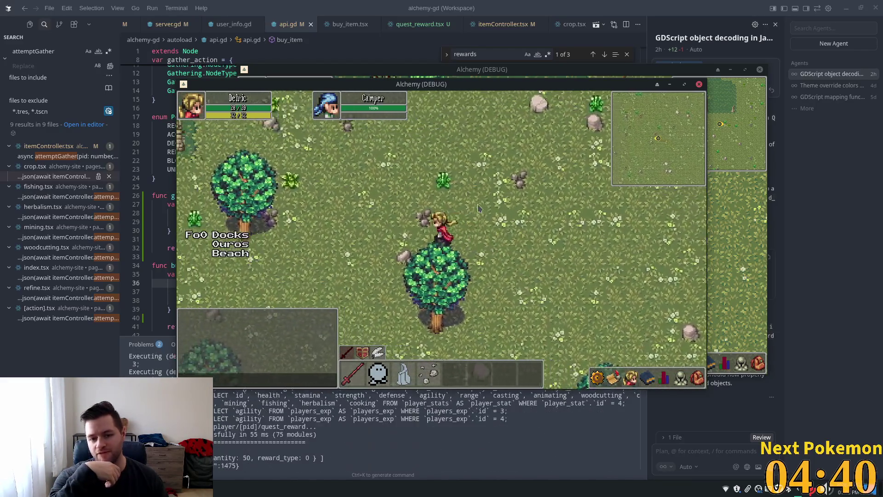
{"action": "key", "text": "Down"}
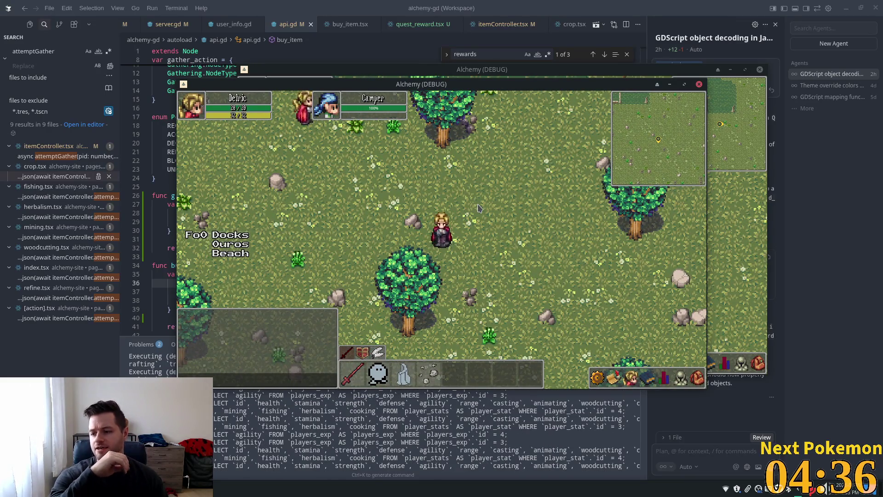
{"action": "key", "text": "Left"}
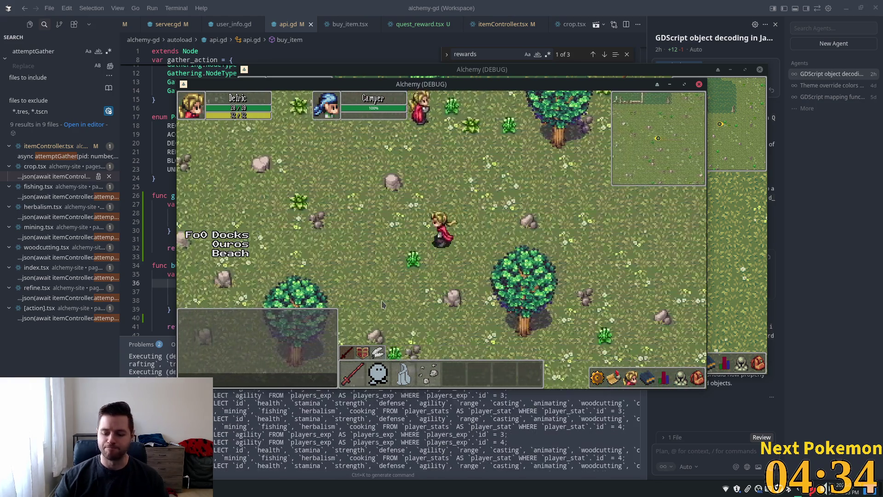
{"action": "key", "text": "Up"}
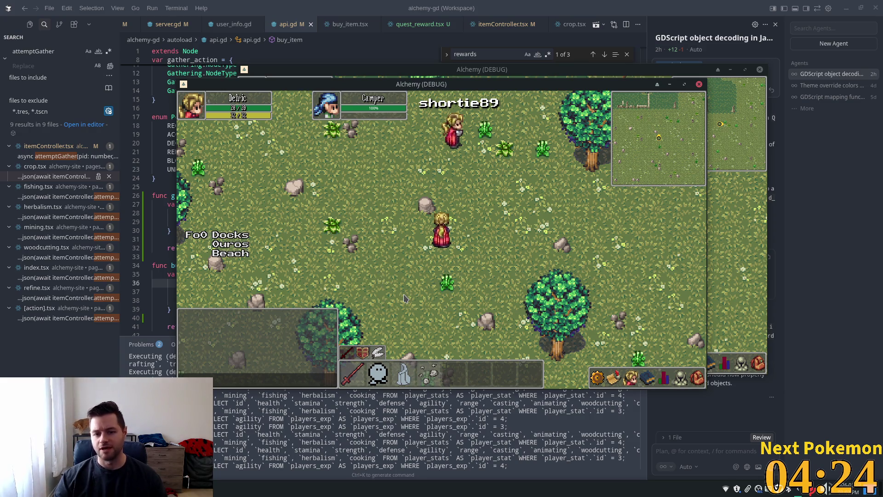
{"action": "key", "text": "Left"}
{"action": "key", "text": "Up"}
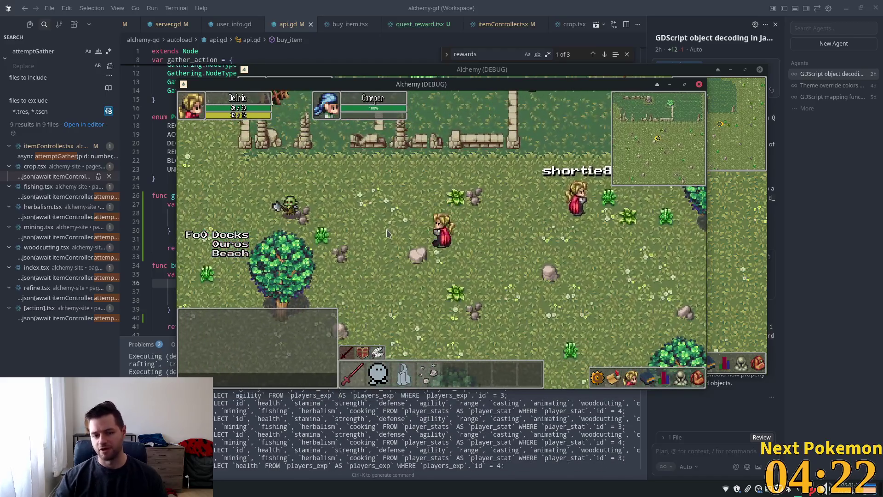
{"action": "key", "text": "Up"}
{"action": "key", "text": "Right"}
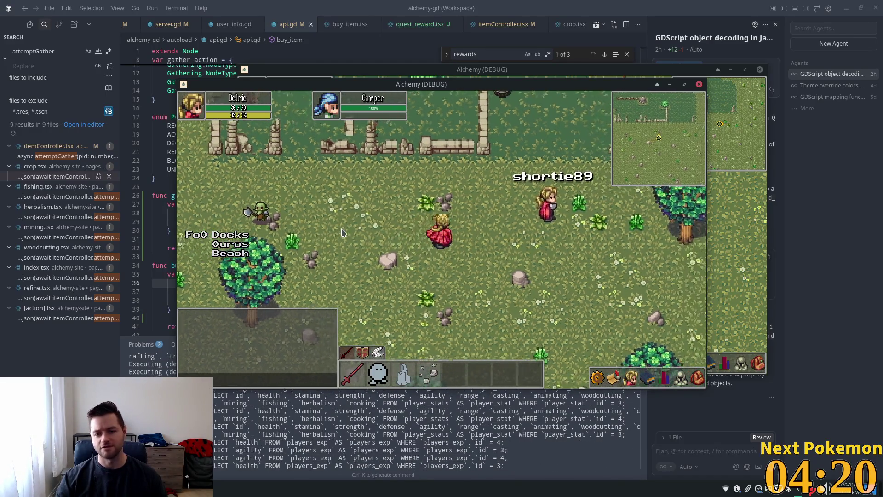
{"action": "key", "text": "Up"}
{"action": "key", "text": "Right"}
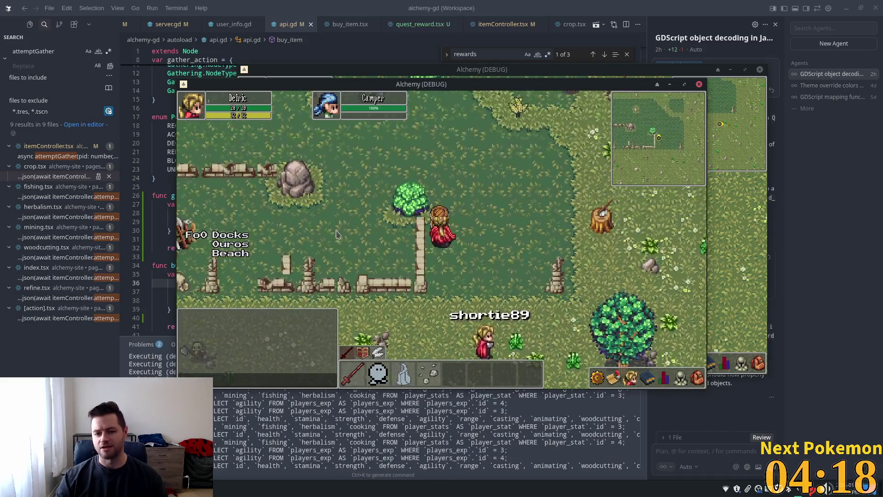
{"action": "key", "text": "Up"}
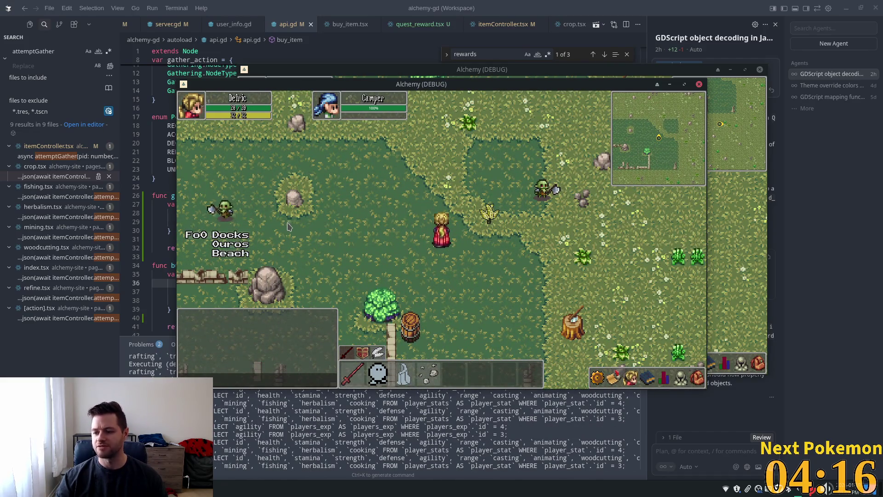
{"action": "key", "text": "Left"}
Target an Orc Grunt, then open the quest log showing The Hungry Camper at 1/1
{"action": "left_click", "coordinate": [281, 217]}
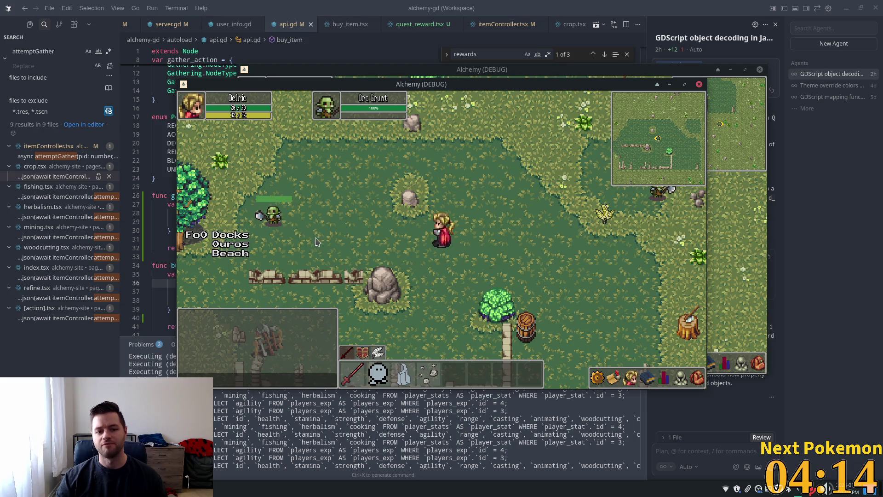
{"action": "key", "text": "Up"}
{"action": "key", "text": "Left"}
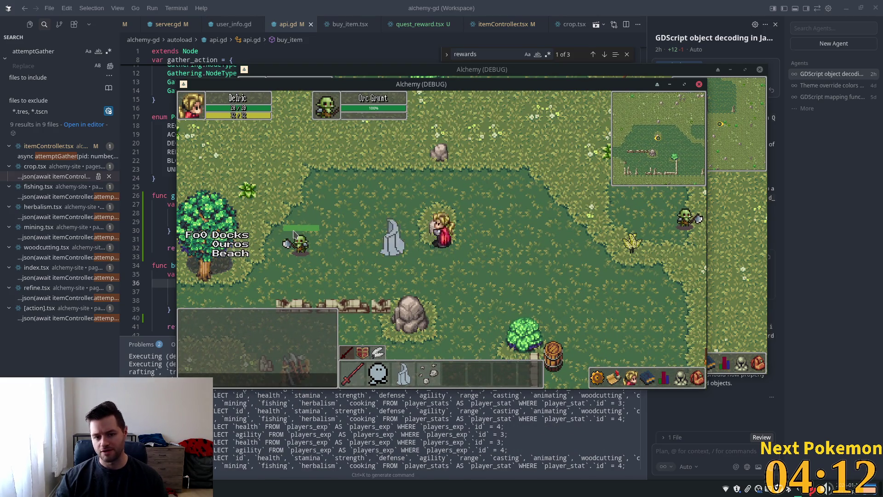
{"action": "key", "text": "Right"}
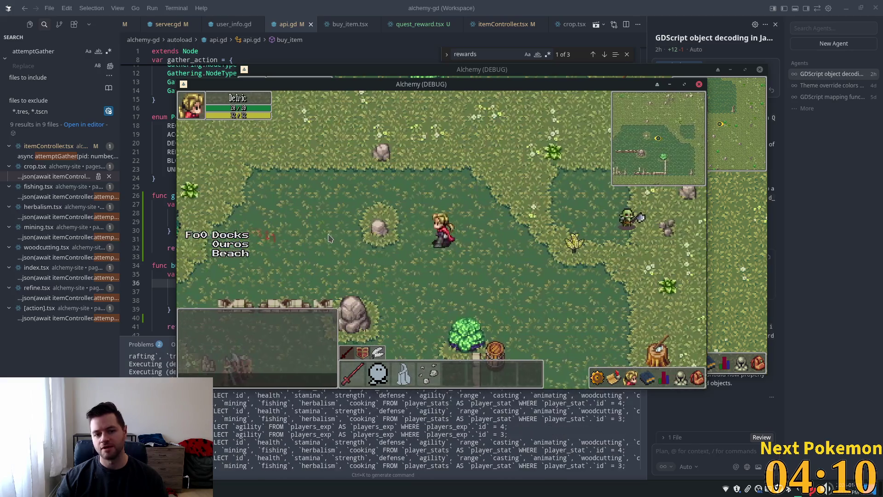
{"action": "key", "text": "Up"}
{"action": "left_click", "coordinate": [613, 377]}
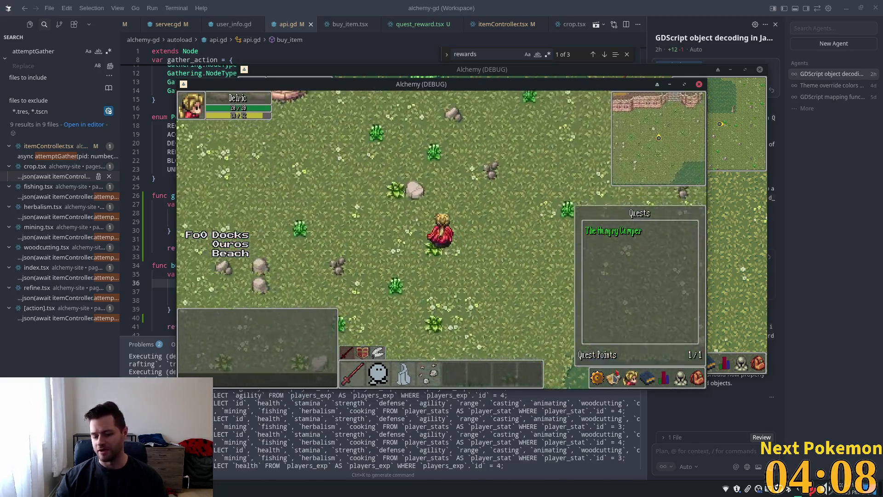
Toggle the friends list and walk north through Ouros past the well to the crossroads
{"action": "left_click", "coordinate": [630, 378]}
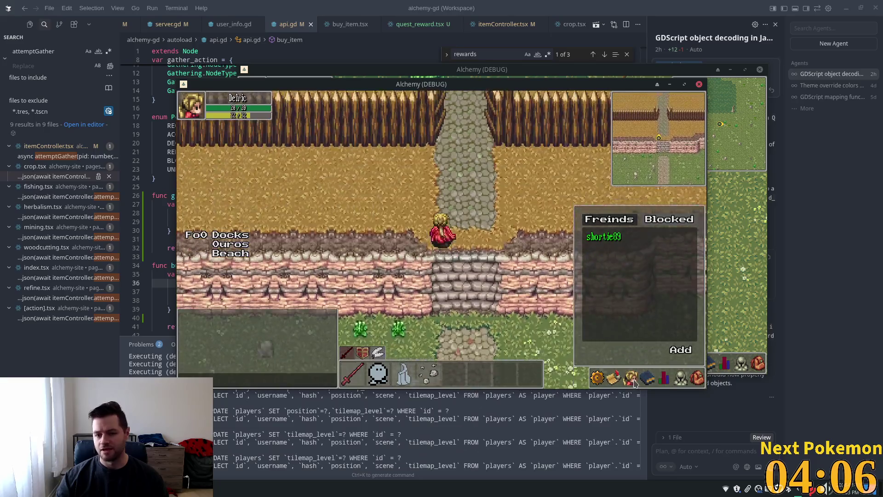
{"action": "key", "text": "Up"}
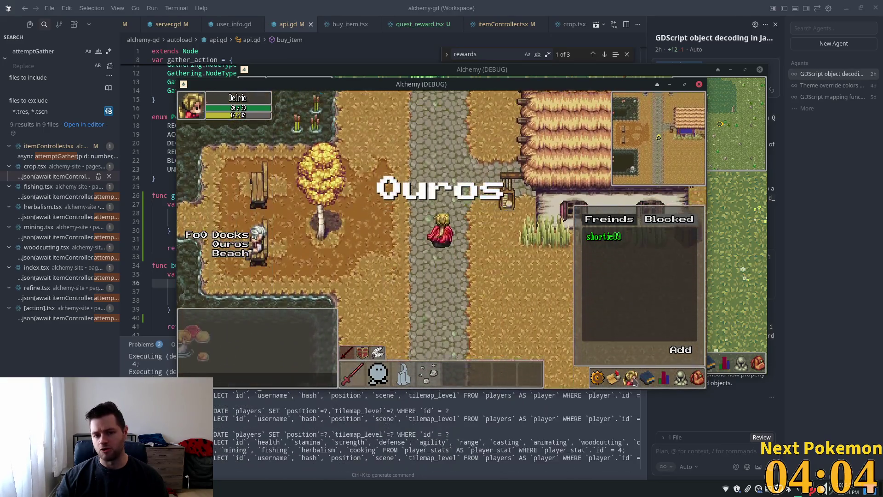
{"action": "left_click", "coordinate": [633, 380]}
{"action": "key", "text": "Up"}
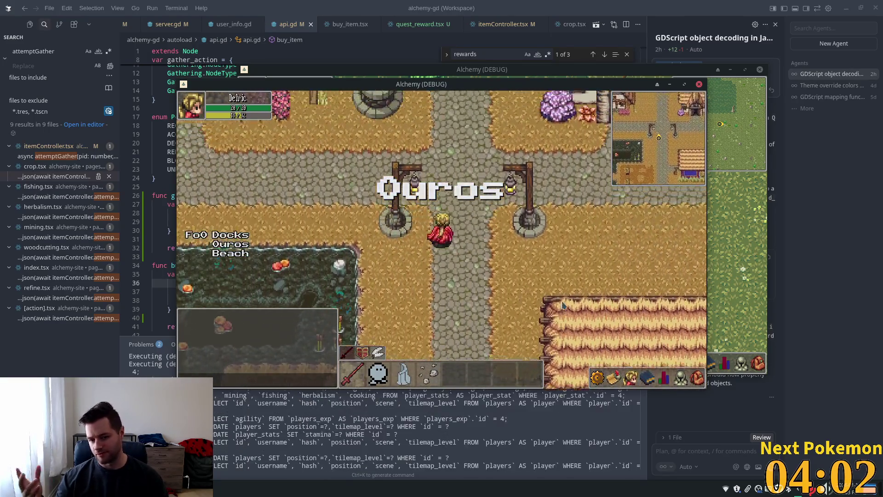
{"action": "key", "text": "Up"}
{"action": "key", "text": "Left"}
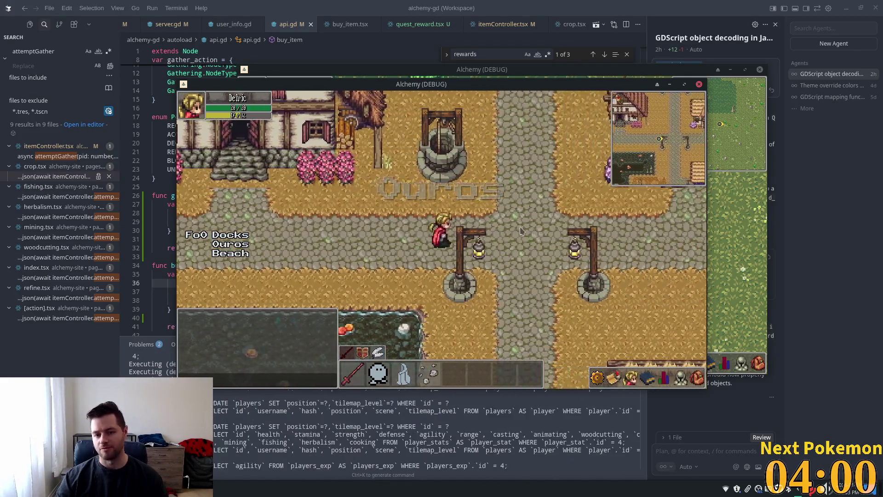
{"action": "key", "text": "Up"}
{"action": "key", "text": "Right"}
{"action": "key", "text": "Up"}
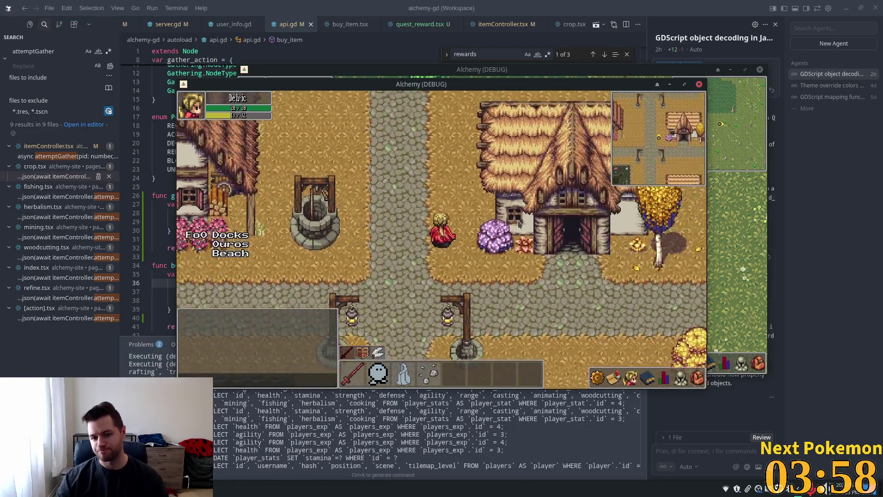
{"action": "key", "text": "Up"}
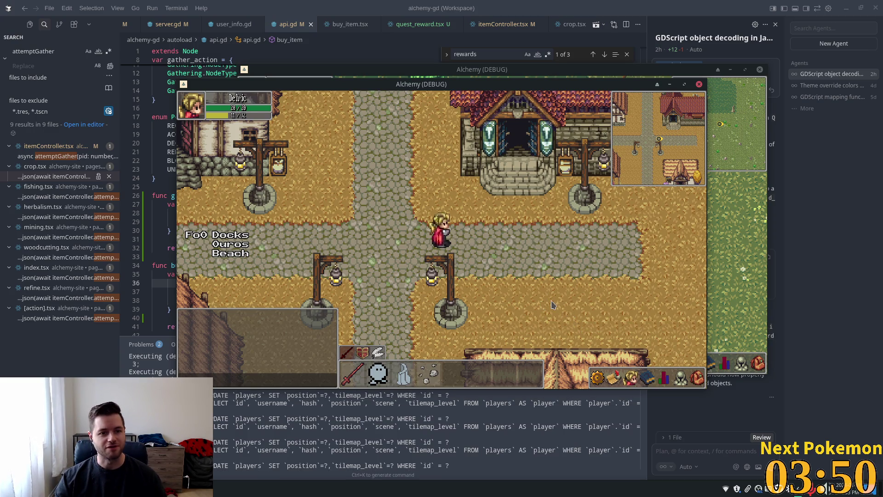
Open and close the friends list and equipment panels while walking back down the map
{"action": "left_click", "coordinate": [632, 377]}
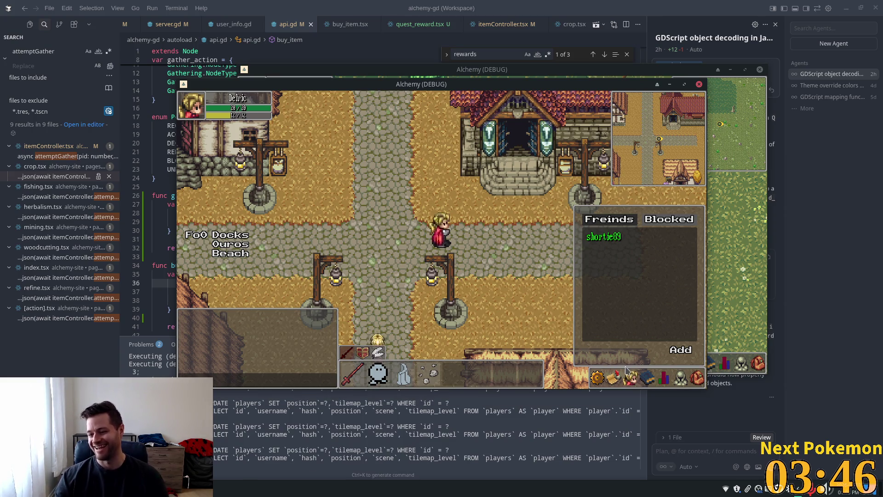
{"action": "left_click", "coordinate": [625, 369]}
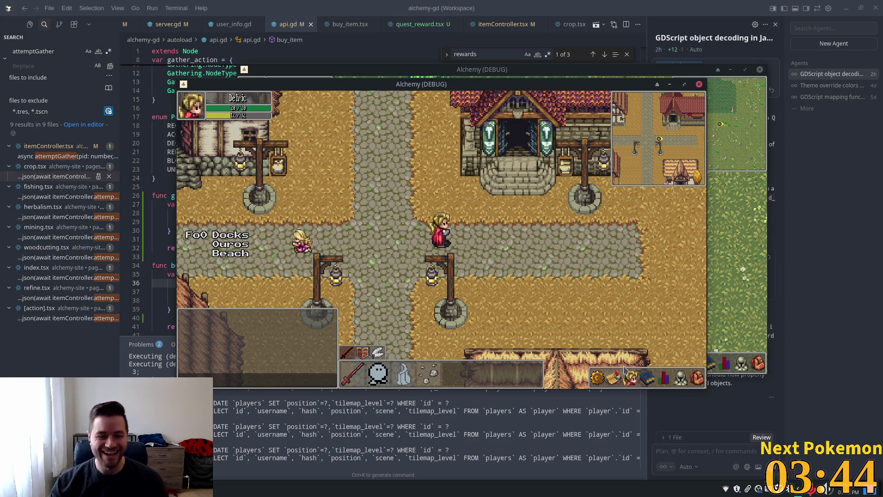
{"action": "key", "text": "Left"}
{"action": "key", "text": "Down"}
{"action": "left_click", "coordinate": [625, 370]}
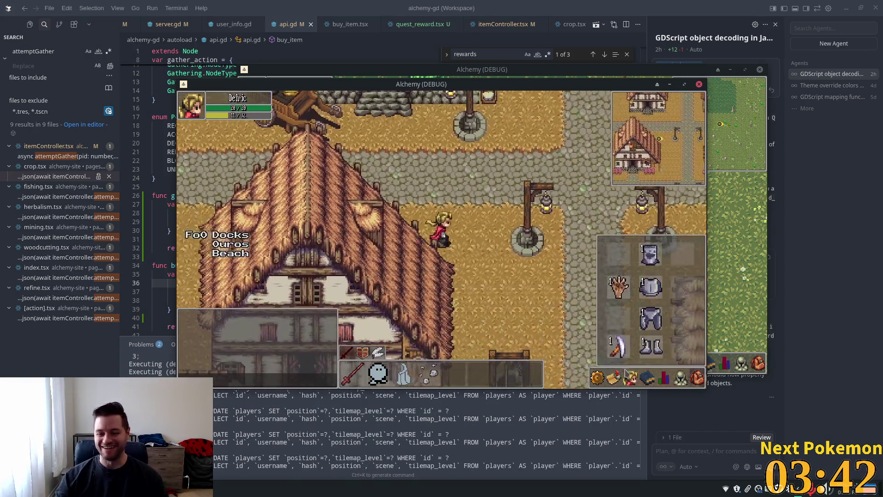
{"action": "key", "text": "Right"}
{"action": "left_click", "coordinate": [629, 377]}
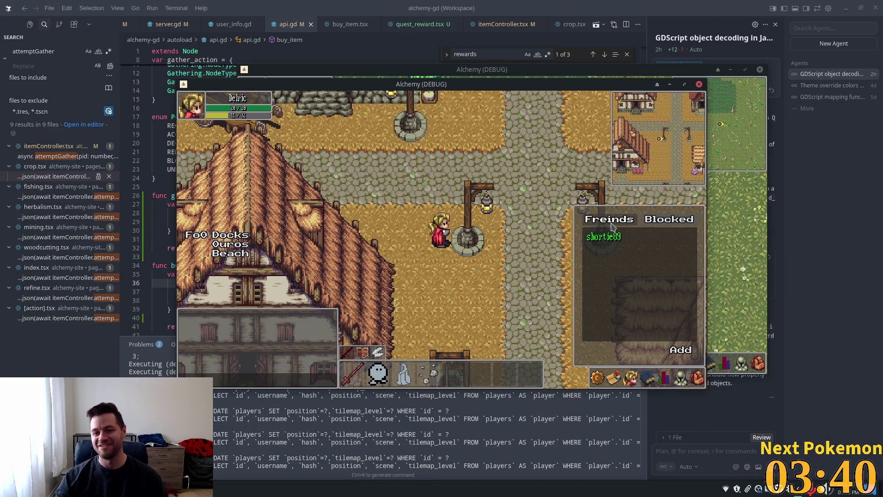
{"action": "key", "text": "Down"}
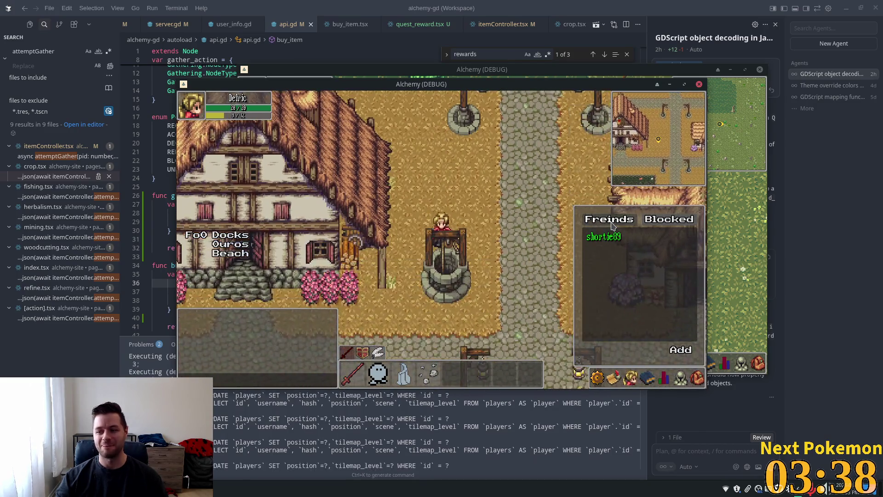
{"action": "key", "text": "Escape"}
{"action": "key", "text": "Down"}
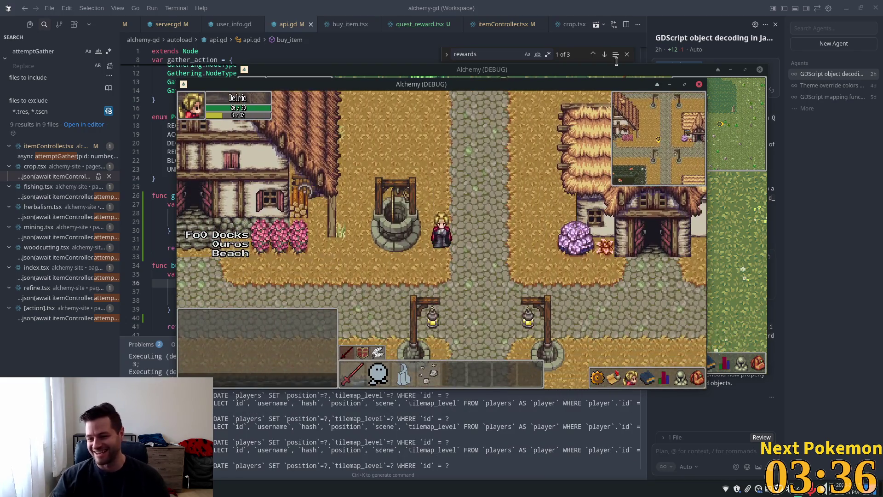
Return to the code editor to inspect grant_quest_rewards, then switch to Godot's hud scene
{"action": "left_click", "coordinate": [612, 4]}
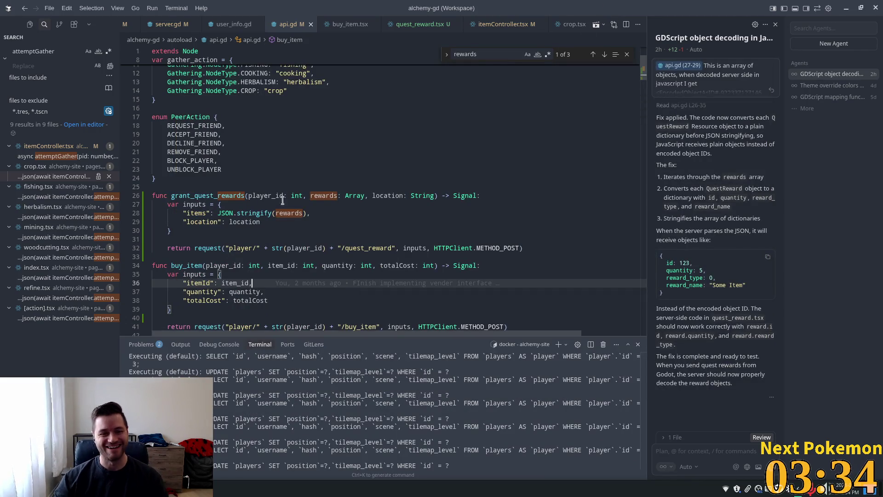
{"action": "left_click", "coordinate": [341, 222]}
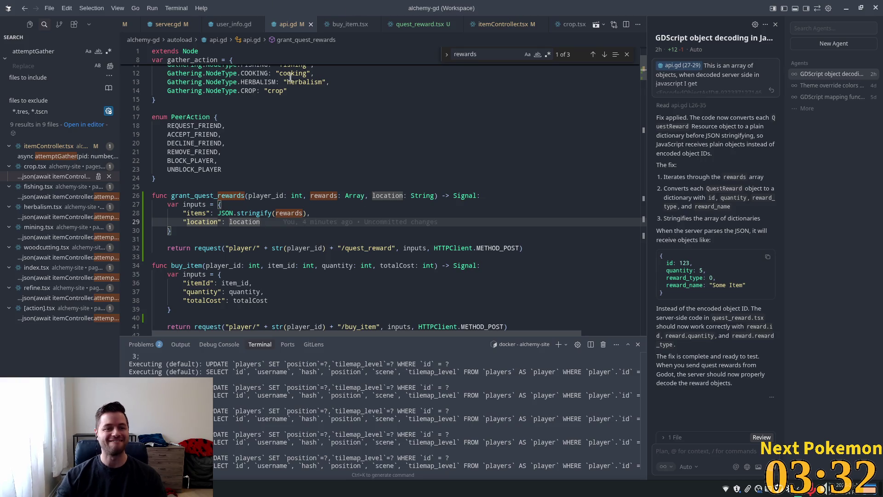
{"action": "key", "text": "alt+Tab"}
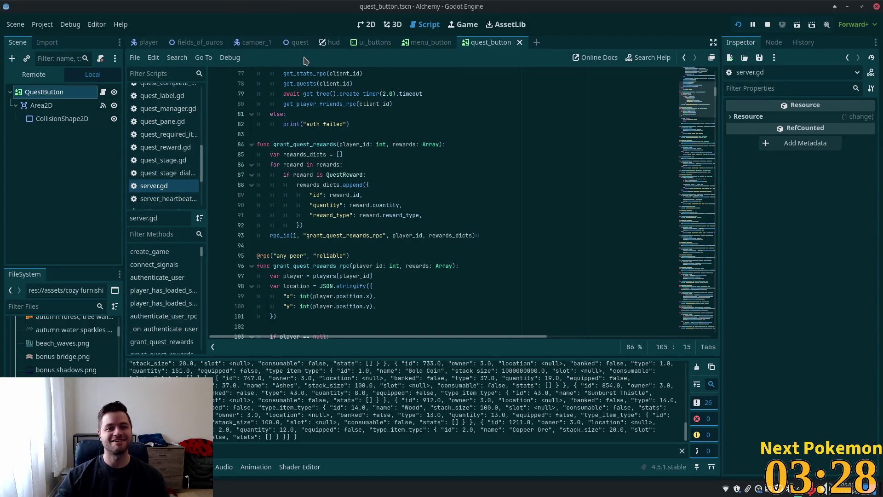
{"action": "left_click", "coordinate": [332, 42]}
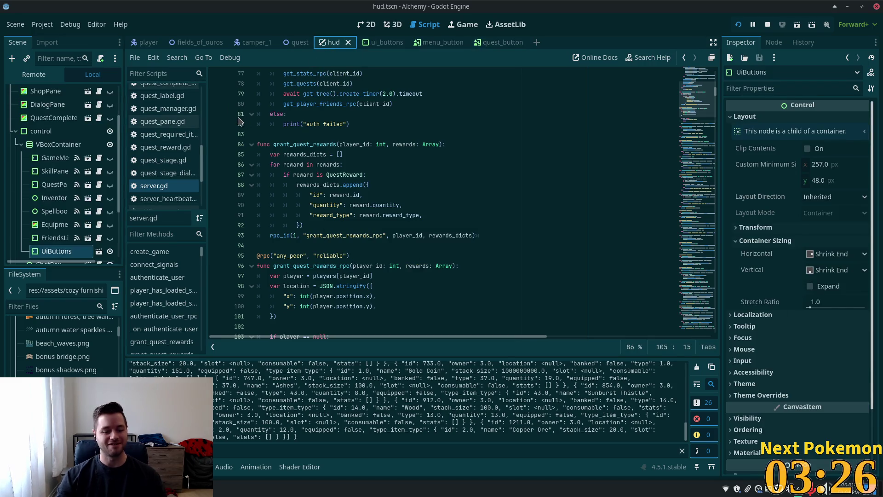
Search the quick resource finder for 'friends' and open friends_list.tscn
{"action": "key", "text": "shift+alt+o"}
{"action": "type", "text": "fir"}
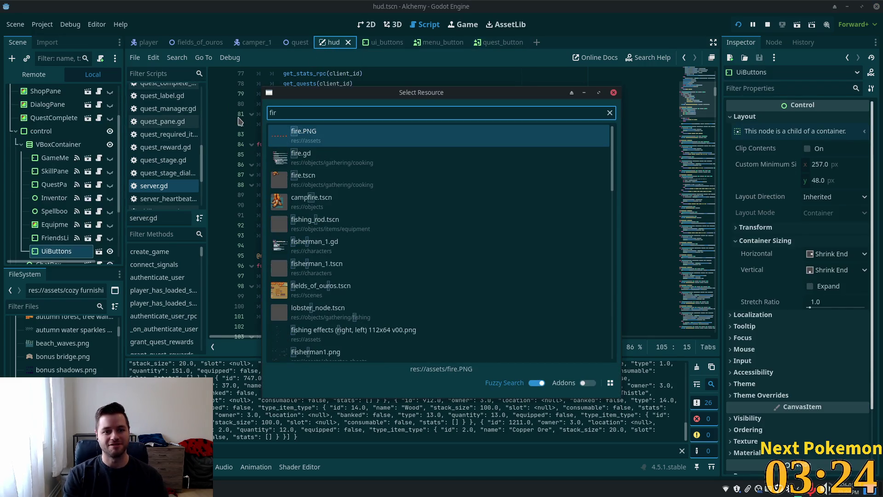
{"action": "key", "text": "BackSpace"}
{"action": "key", "text": "BackSpace"}
{"action": "type", "text": "rien"}
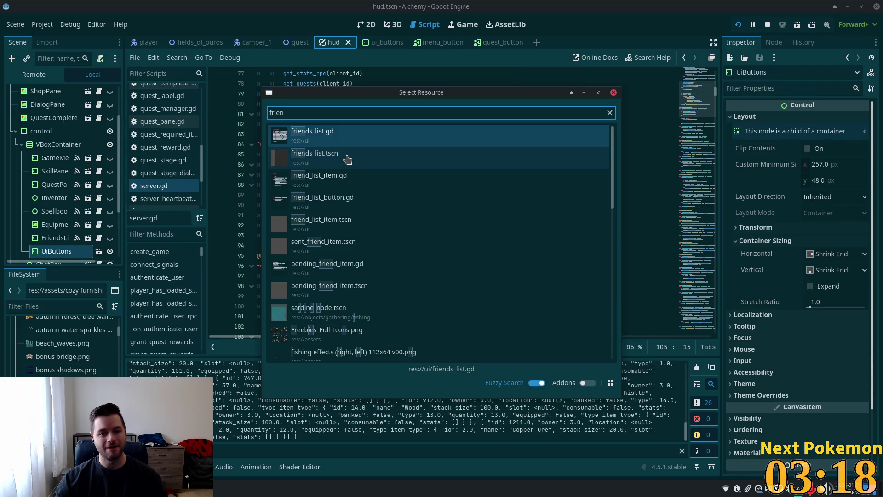
{"action": "type", "text": "s"}
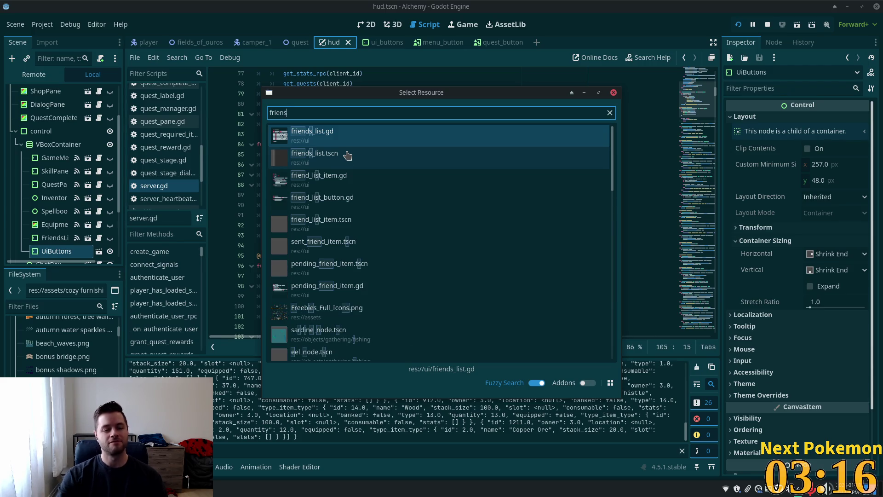
{"action": "key", "text": "BackSpace"}
{"action": "type", "text": "ds"}
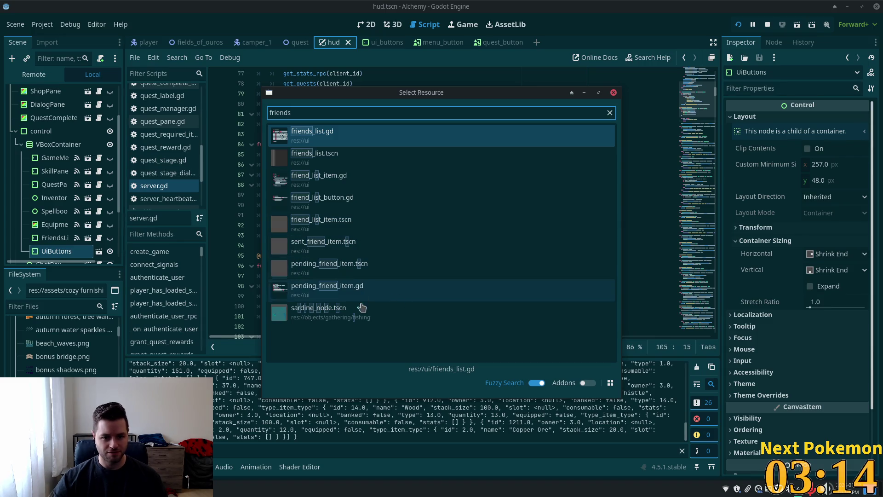
{"action": "double_click", "coordinate": [330, 158]}
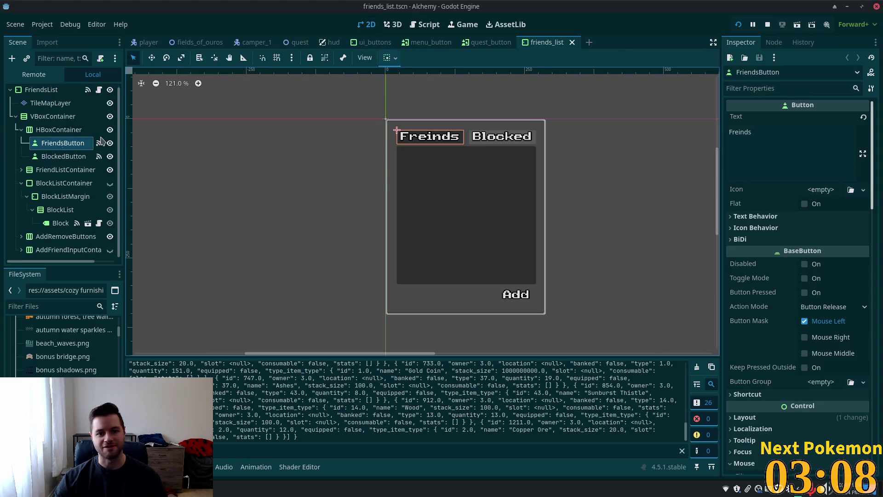
Change FriendsButton's Text from 'Freinds' to 'Friends' and save friends_list.tscn
{"action": "left_click", "coordinate": [56, 131]}
{"action": "left_click", "coordinate": [62, 143]}
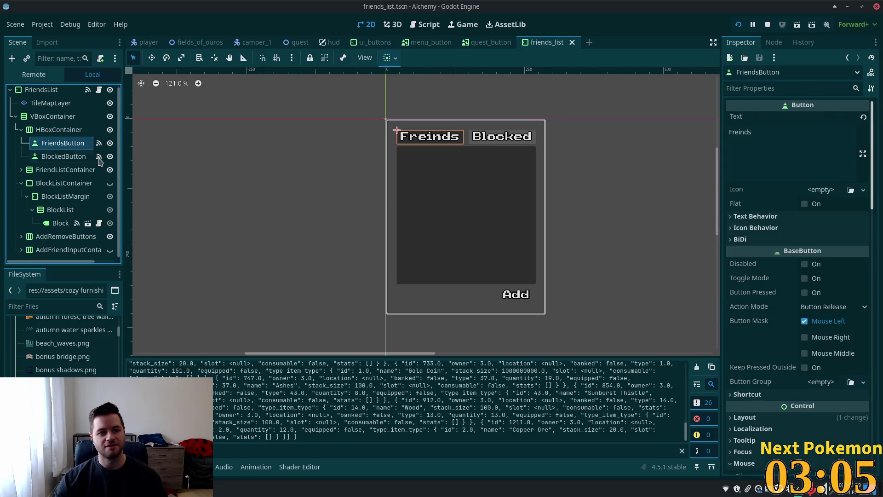
{"action": "left_click", "coordinate": [741, 132]}
{"action": "key", "text": "BackSpace"}
{"action": "key", "text": "BackSpace"}
{"action": "type", "text": "ien"}
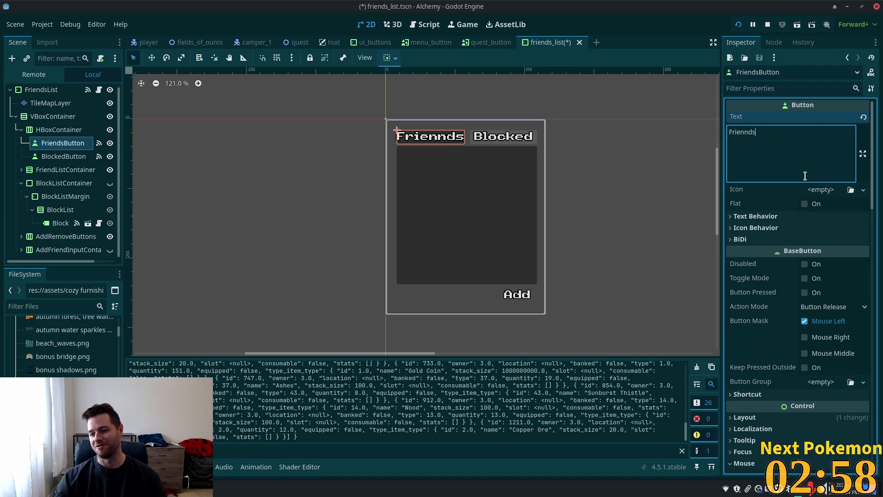
{"action": "key", "text": "ctrl+s"}
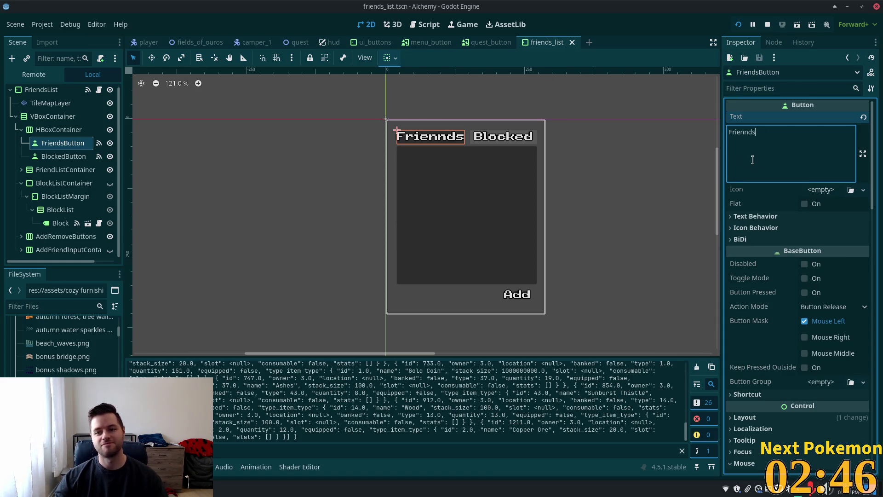
{"action": "left_click", "coordinate": [749, 132]}
{"action": "key", "text": "BackSpace"}
{"action": "key", "text": "ctrl+s"}
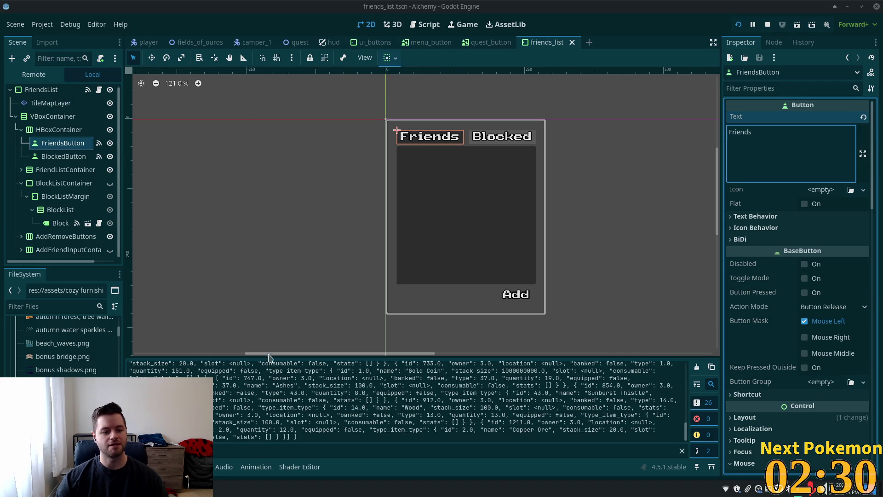
{"action": "key", "text": "alt+Tab"}
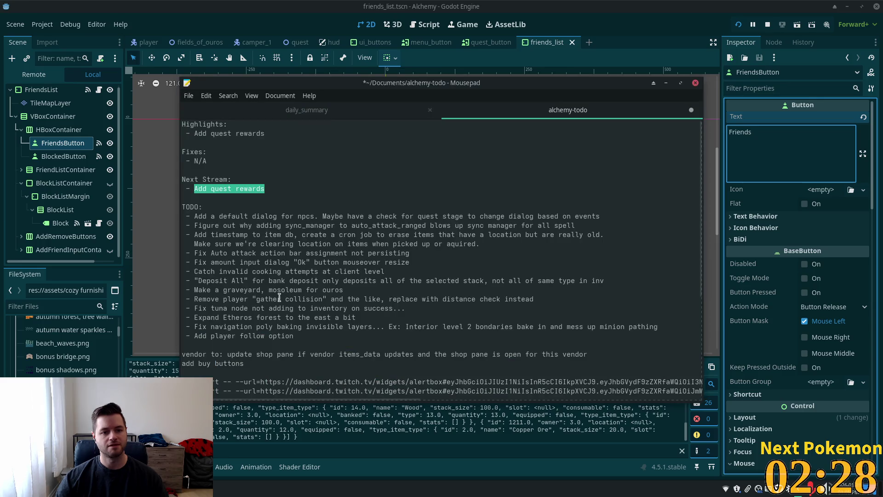
Replace the 'Add quest rewards' item with 'Refactor RPC responses to use deltas instead of bulk data updates'
{"action": "left_click", "coordinate": [250, 195]}
{"action": "mouse_move", "coordinate": [275, 183]}
{"action": "left_mouse_down"}
{"action": "mouse_move", "coordinate": [168, 176]}
{"action": "mouse_move", "coordinate": [195, 189]}
{"action": "left_mouse_up"}
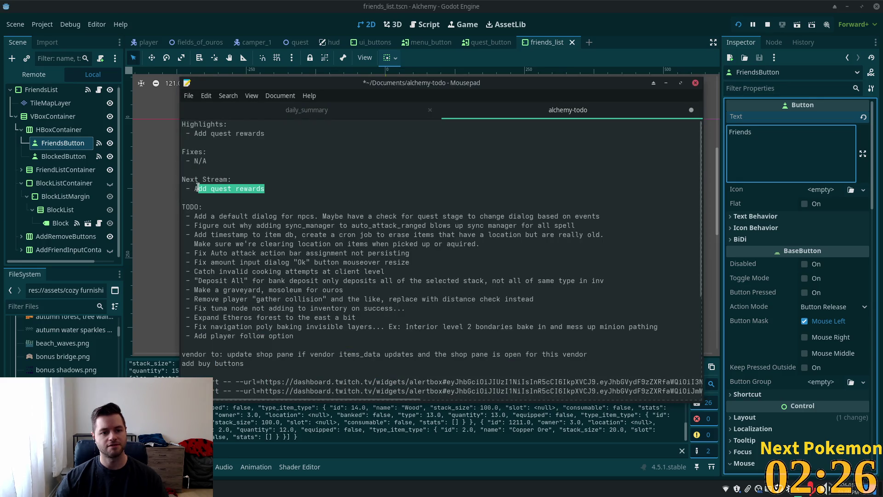
{"action": "type", "text": "A"}
{"action": "key", "text": "BackSpace"}
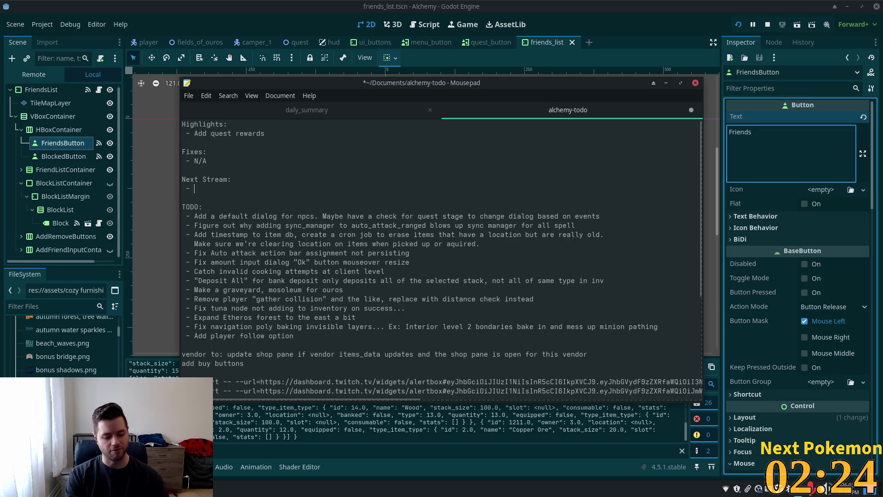
{"action": "type", "text": "Refactor R"}
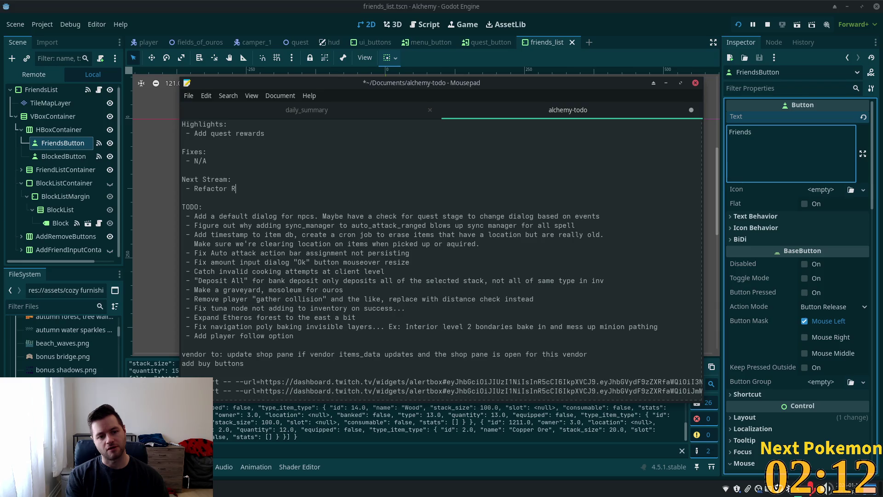
{"action": "type", "text": "PC"}
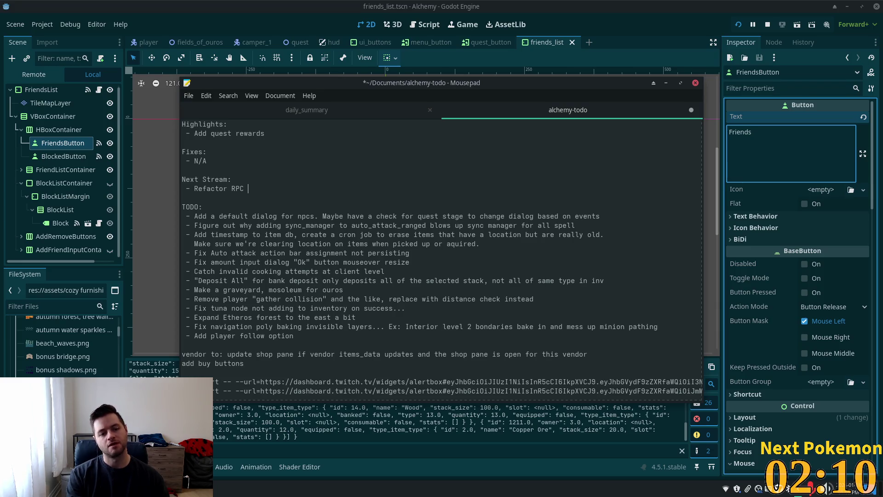
{"action": "type", "text": " responses to "}
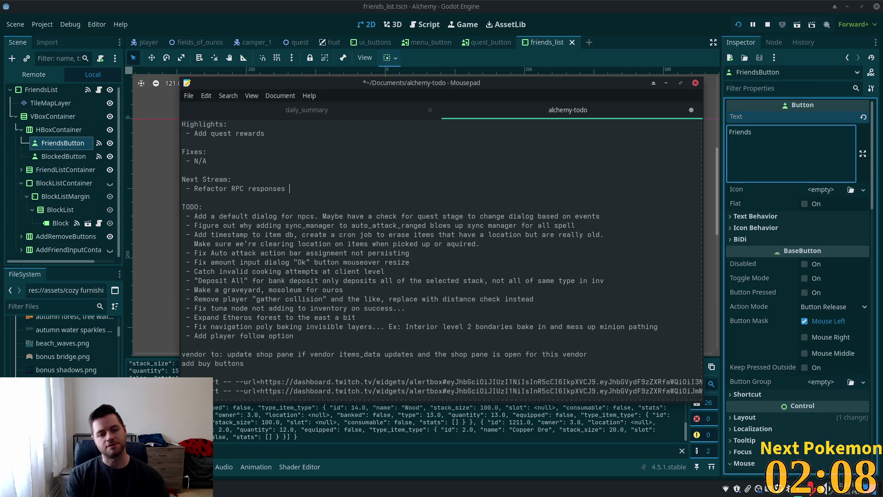
{"action": "type", "text": "use de"}
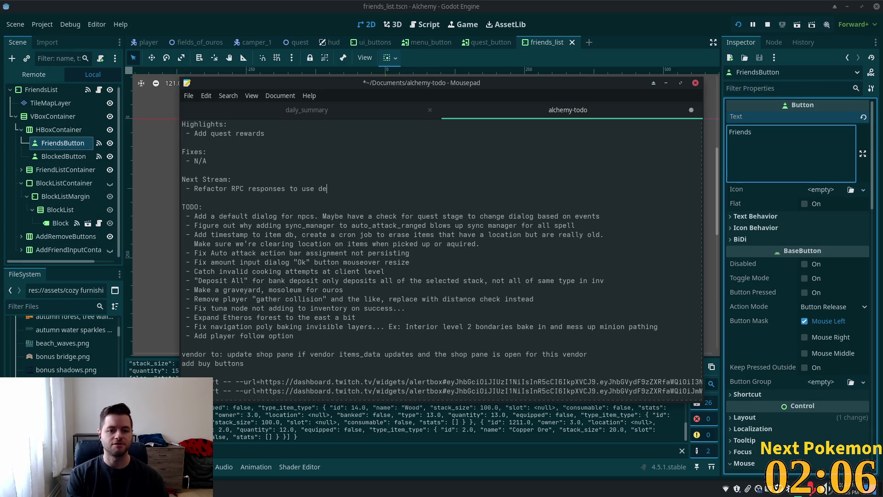
{"action": "type", "text": "ltas instead"}
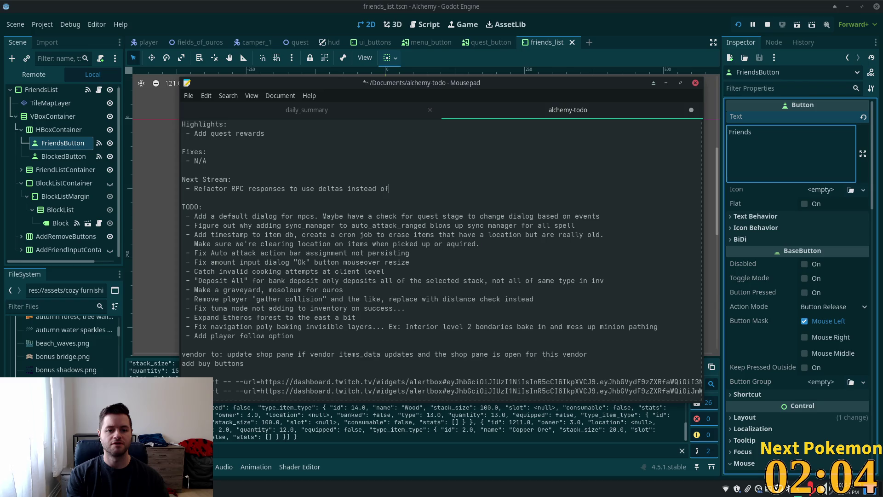
{"action": "type", "text": " of bulk"}
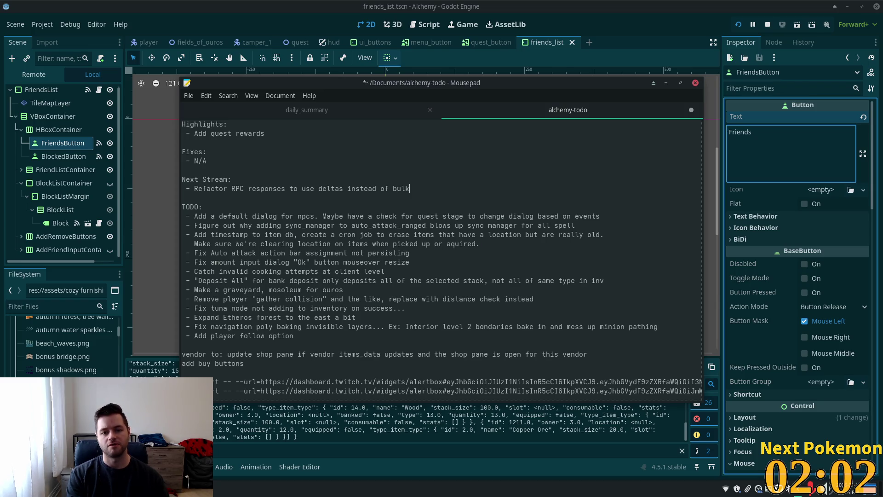
{"action": "type", "text": " data update"}
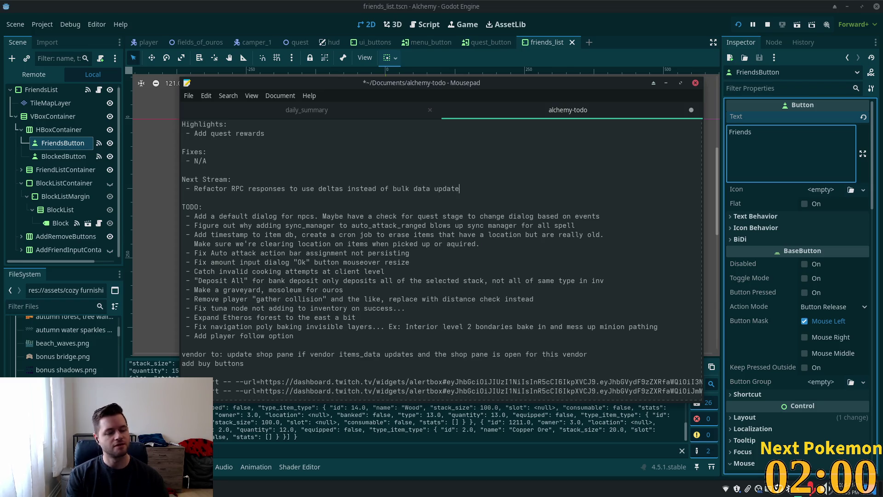
{"action": "type", "text": "s"}
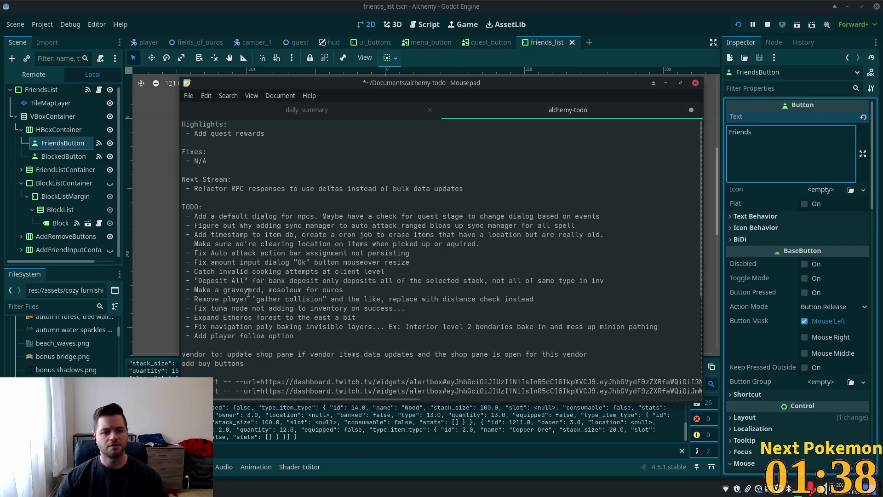
{"action": "key", "text": "alt+Tab"}
Select the FriendsList root node, then switch back to the running Alchemy debug game
{"action": "left_click", "coordinate": [373, 232]}
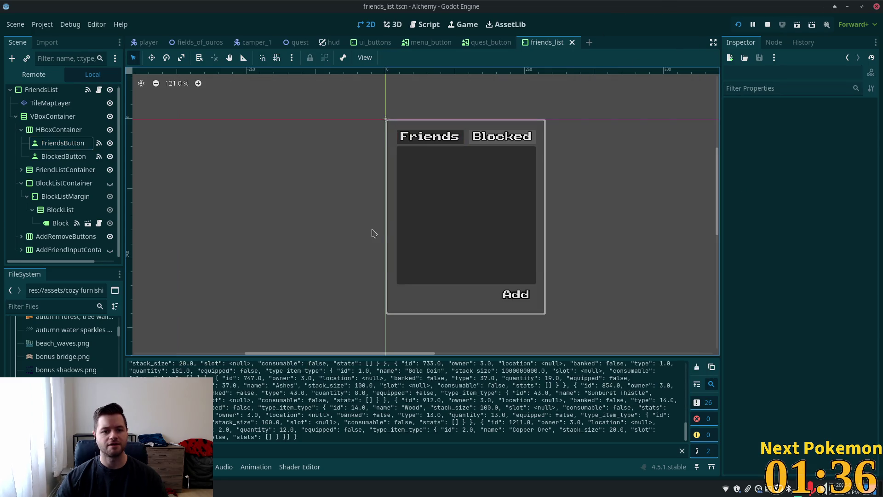
{"action": "left_click", "coordinate": [37, 92]}
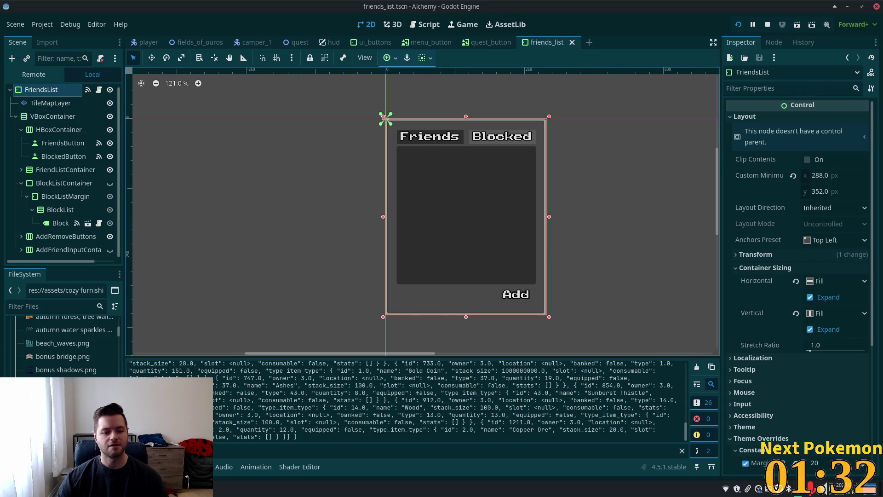
{"action": "left_click", "coordinate": [244, 459]}
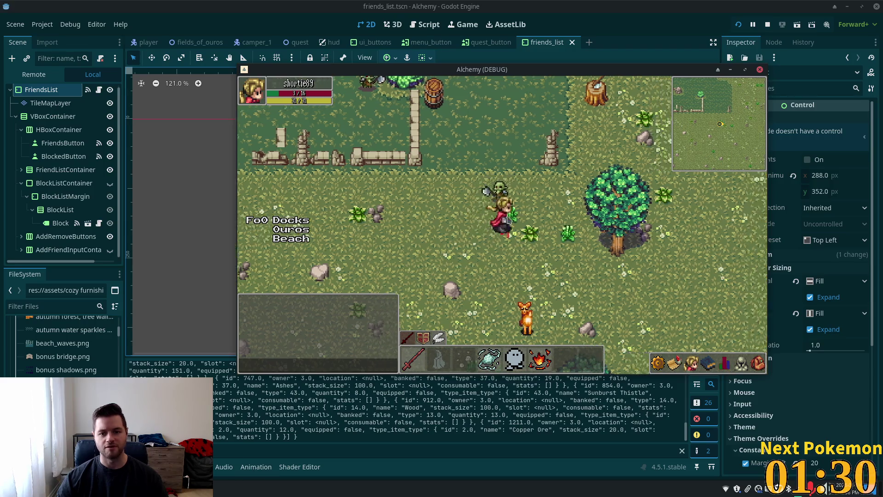
Walk the character up-left across the field, then east to defeat the Orc Grunt
{"action": "key", "text": "w"}
{"action": "key", "text": "a"}
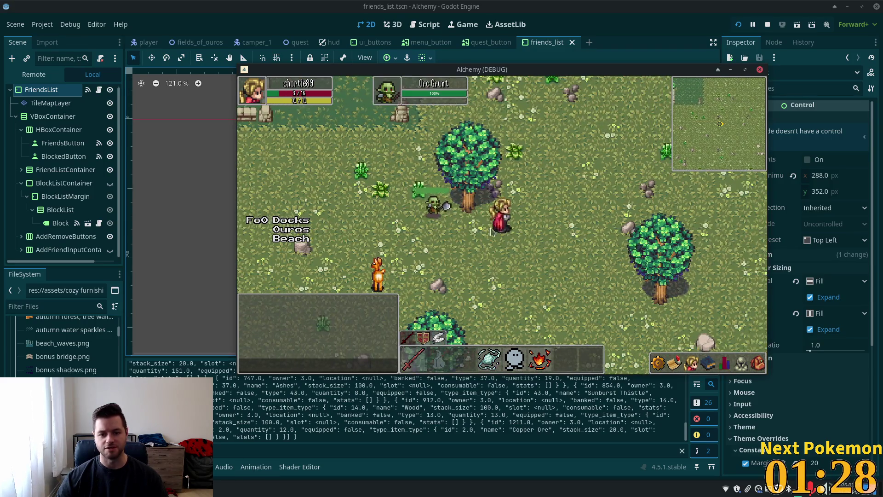
{"action": "key", "text": "d"}
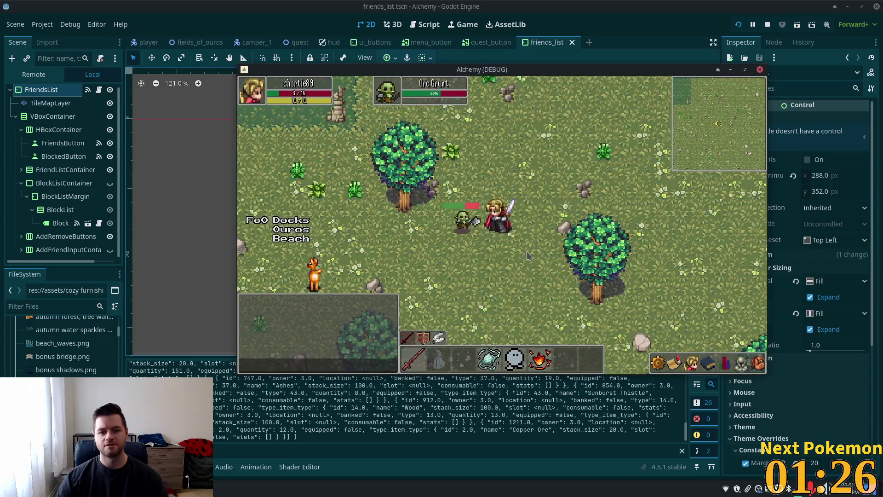
{"action": "key", "text": "d"}
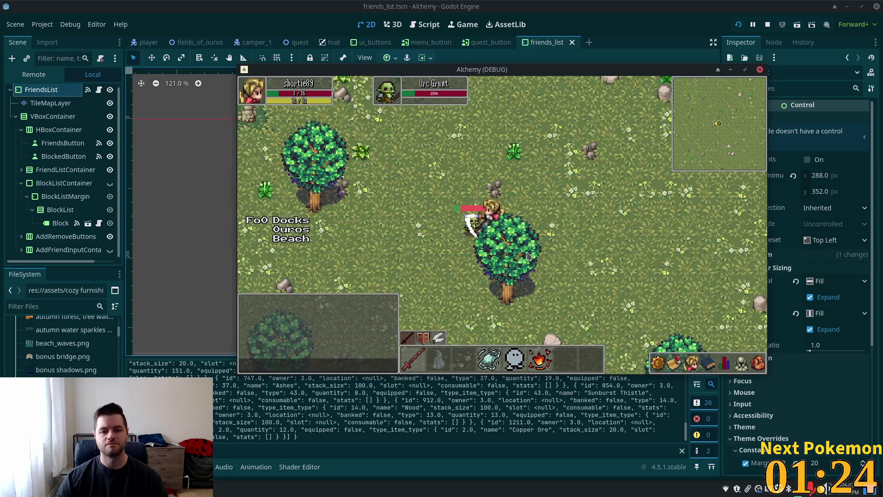
{"action": "key", "text": "d"}
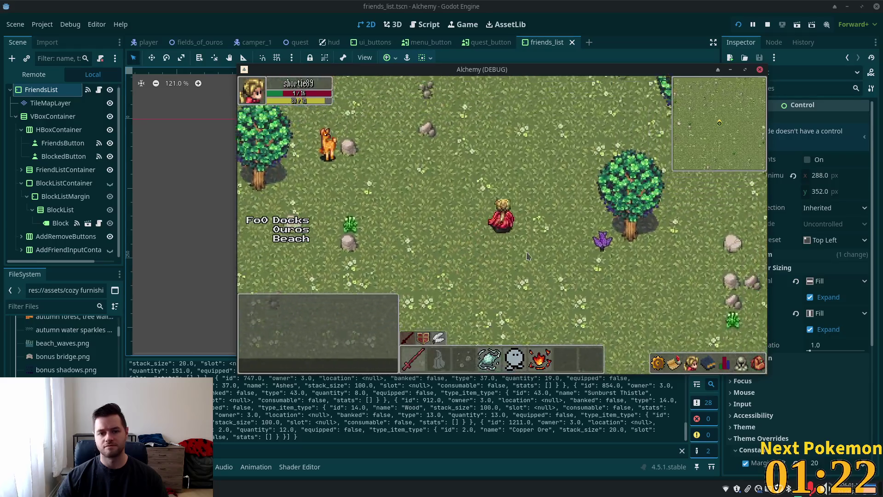
Walk north onto the wooden dock, then east into Solara Desert and across its ledges
{"action": "key", "text": "w"}
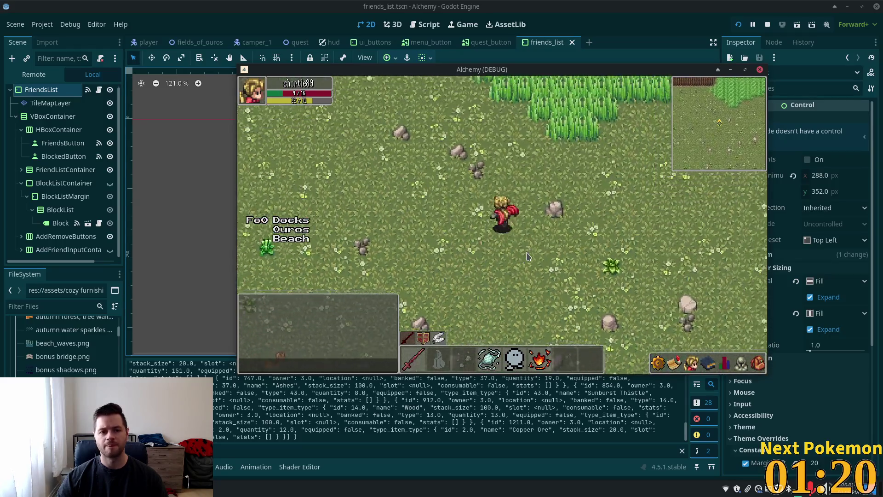
{"action": "key", "text": "w"}
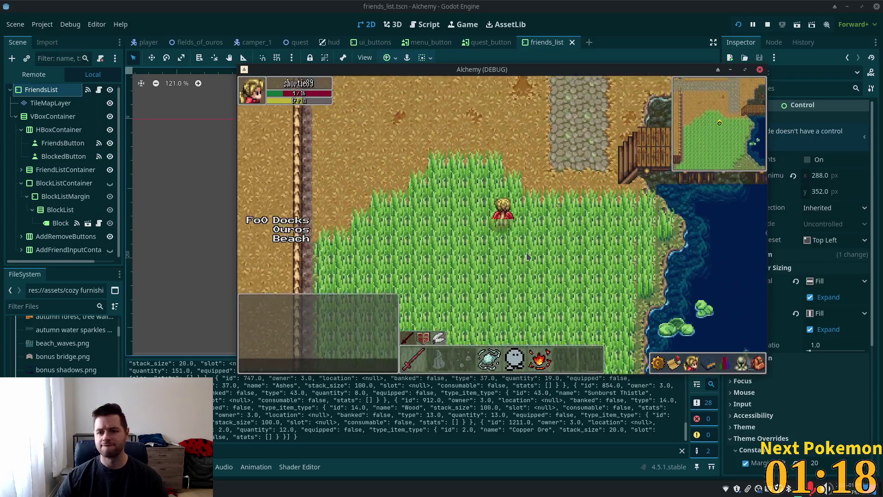
{"action": "key", "text": "w"}
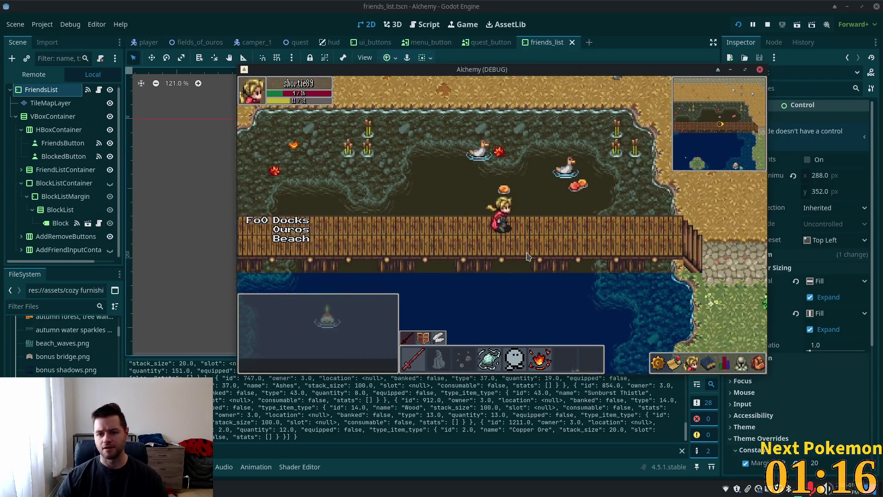
{"action": "key", "text": "d"}
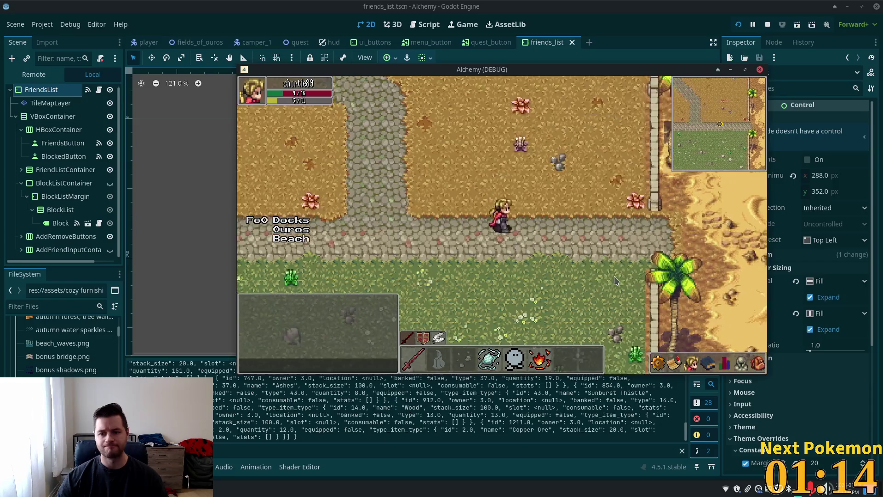
{"action": "key", "text": "d"}
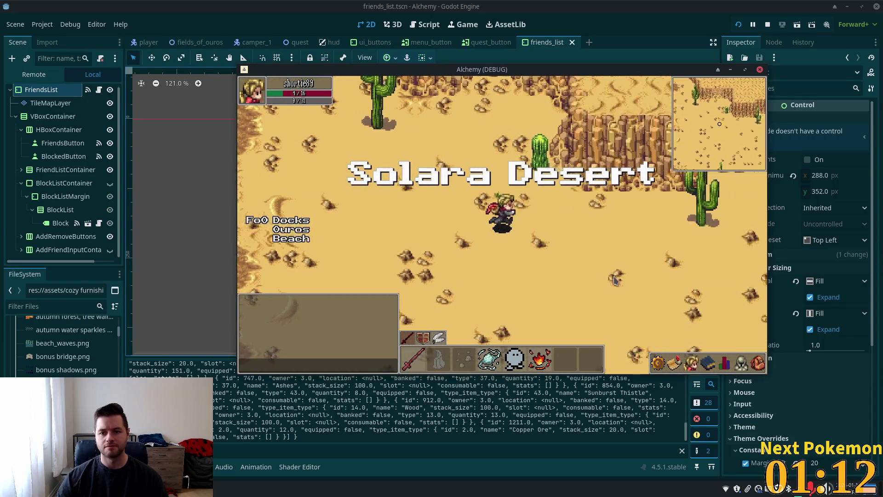
{"action": "key", "text": "d"}
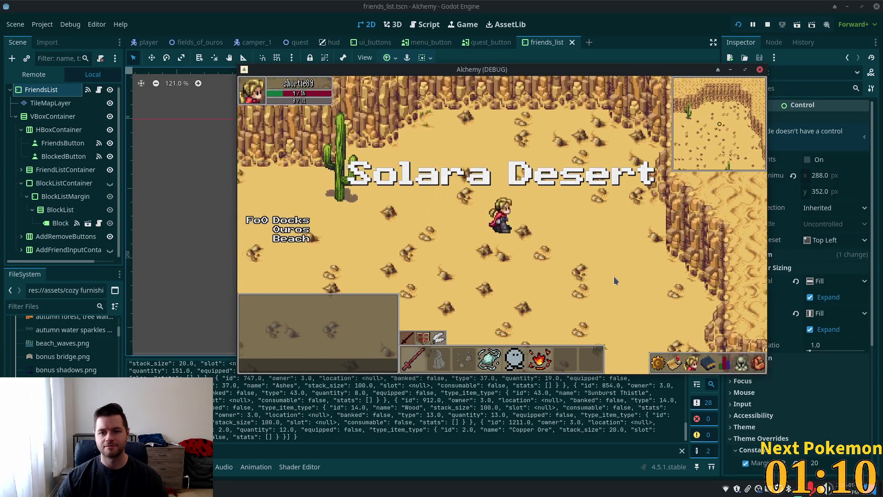
{"action": "key", "text": "d"}
{"action": "key", "text": "s"}
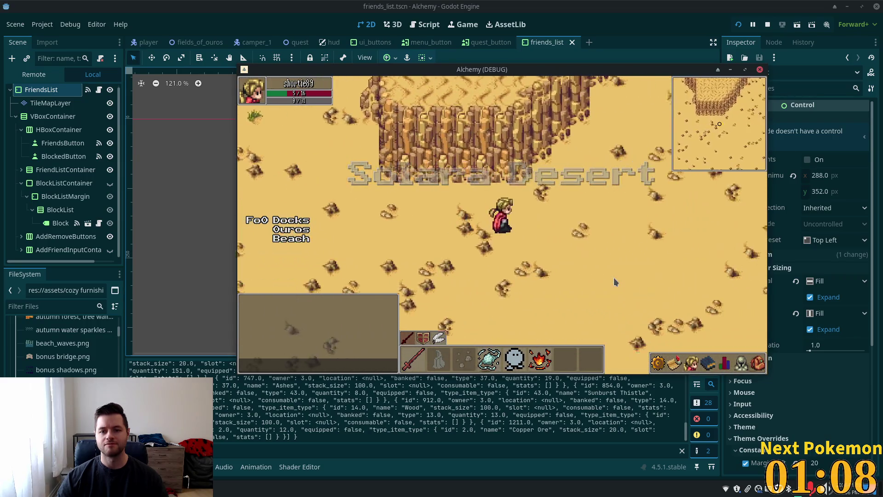
{"action": "key", "text": "s"}
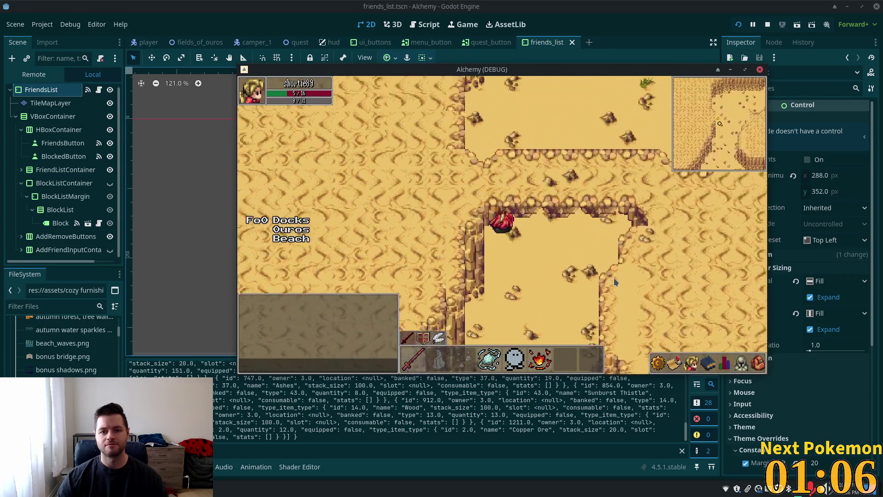
{"action": "key", "text": "s"}
{"action": "key", "text": "d"}
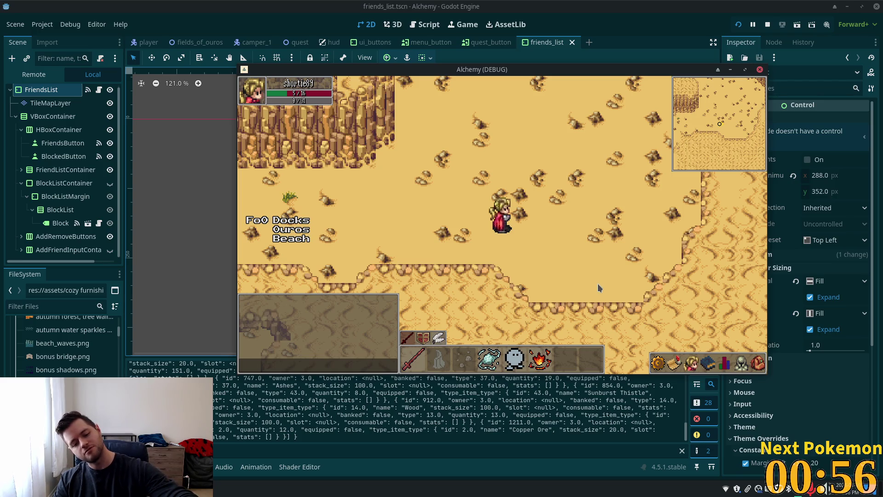
Move to another desert area, open and close the inventory, then open the desktop app menu
{"action": "left_click", "coordinate": [421, 258]}
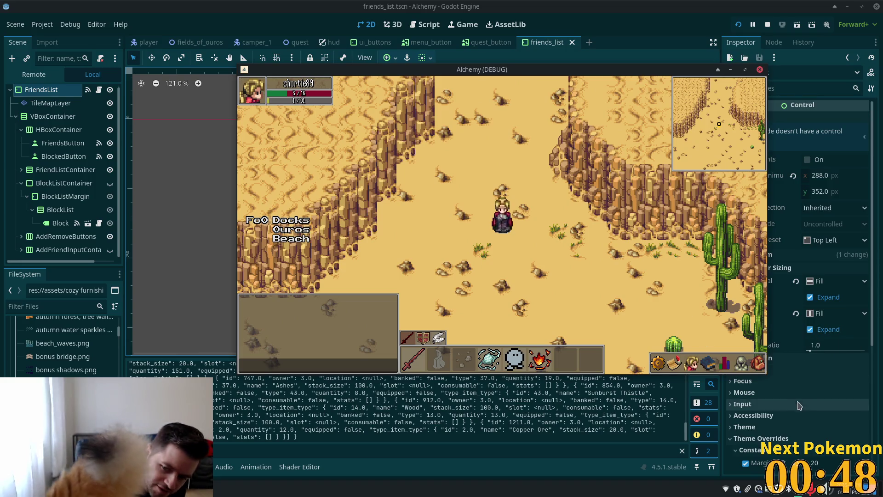
{"action": "left_click", "coordinate": [758, 363]}
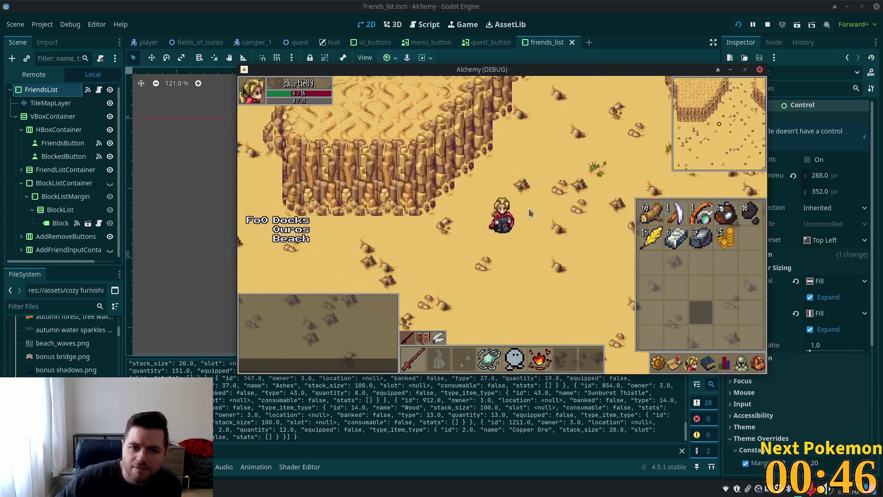
{"action": "key", "text": "i"}
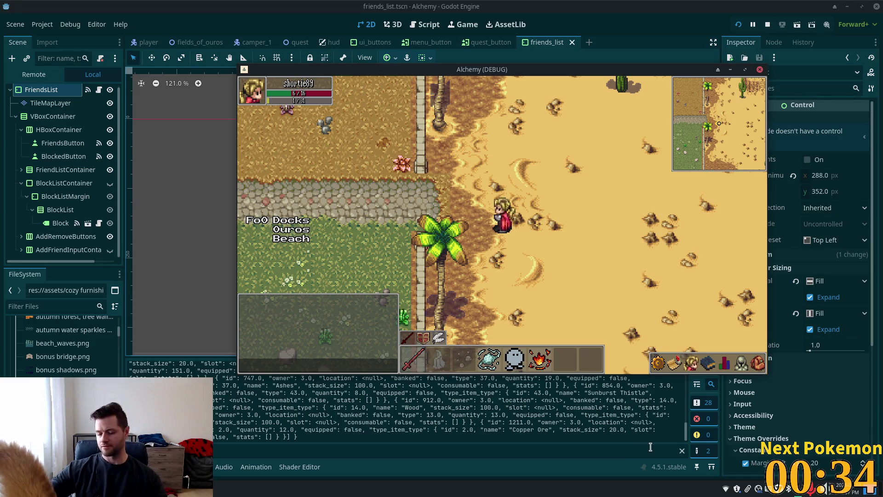
{"action": "key", "text": "super"}
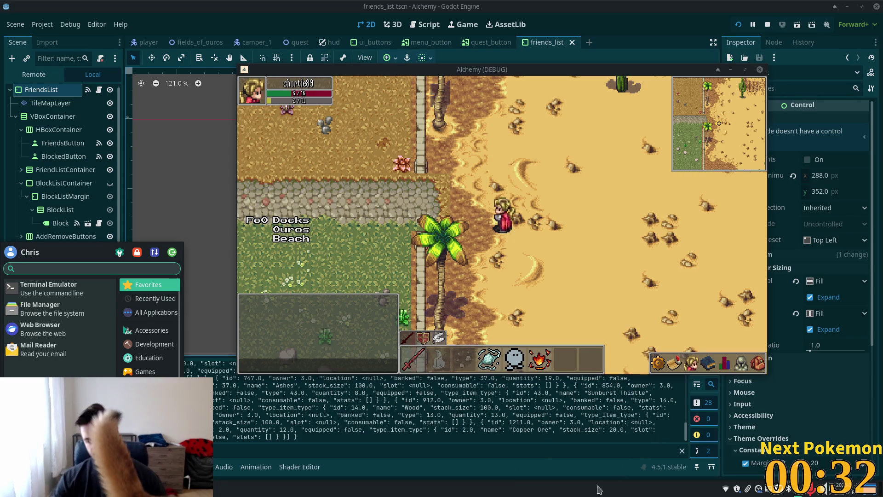
Hide the Alchemy game window and bring the Terminal running transparent-alerts to the front
{"action": "left_click", "coordinate": [664, 482]}
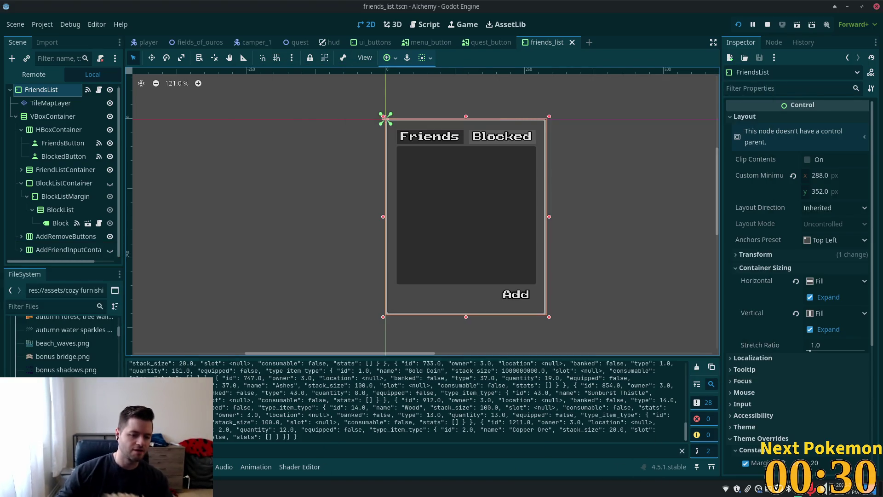
{"action": "left_click", "coordinate": [156, 490]}
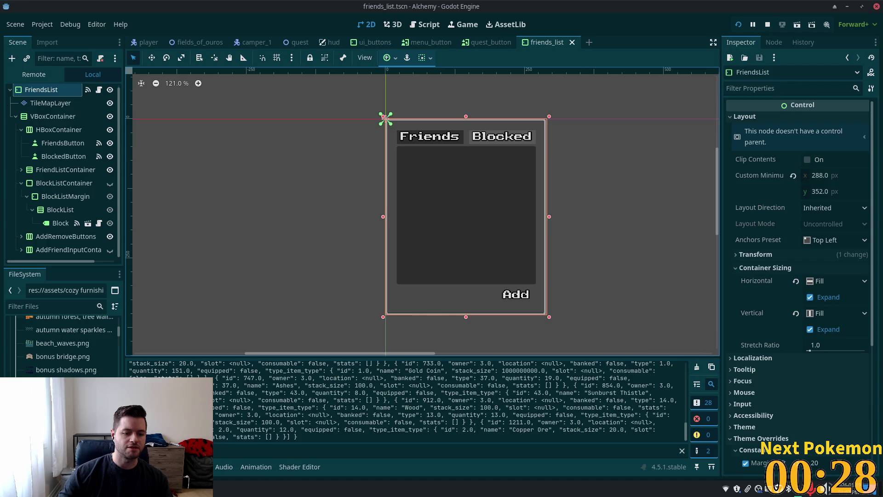
{"action": "left_click", "coordinate": [237, 433]}
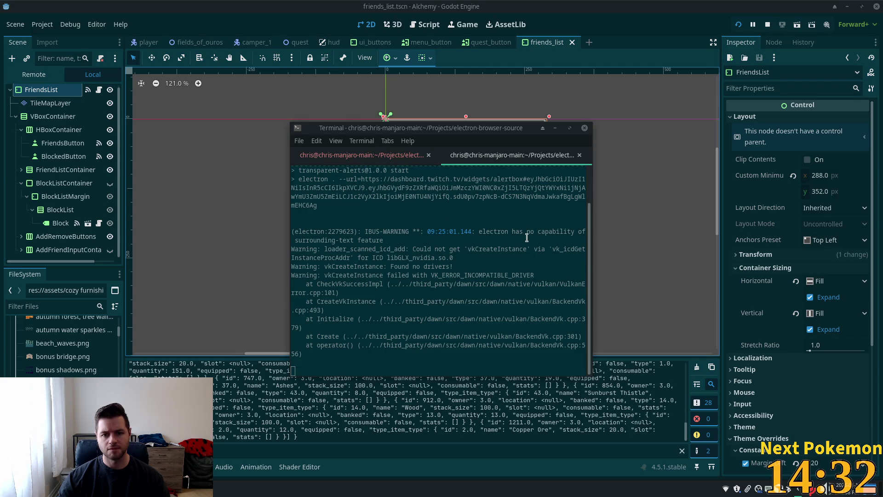
View the first terminal tab's electron alerts output, then minimize Terminal to reveal Godot
{"action": "left_click", "coordinate": [346, 159]}
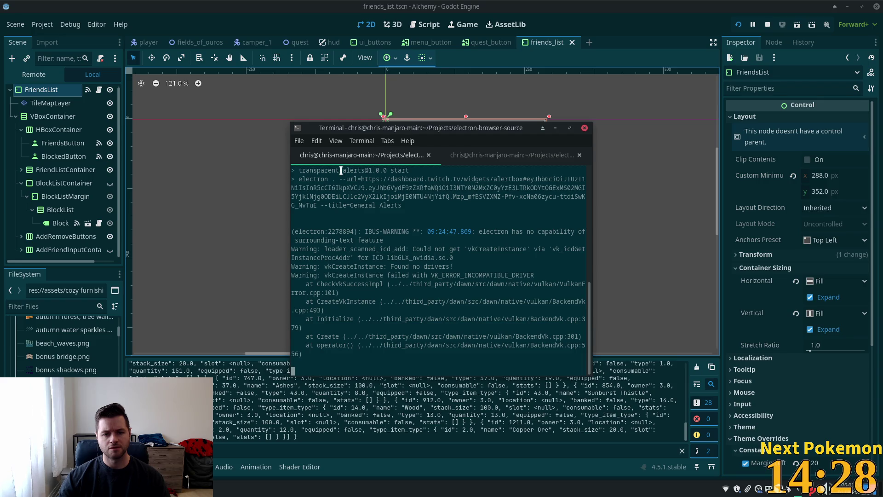
{"action": "left_click", "coordinate": [612, 6]}
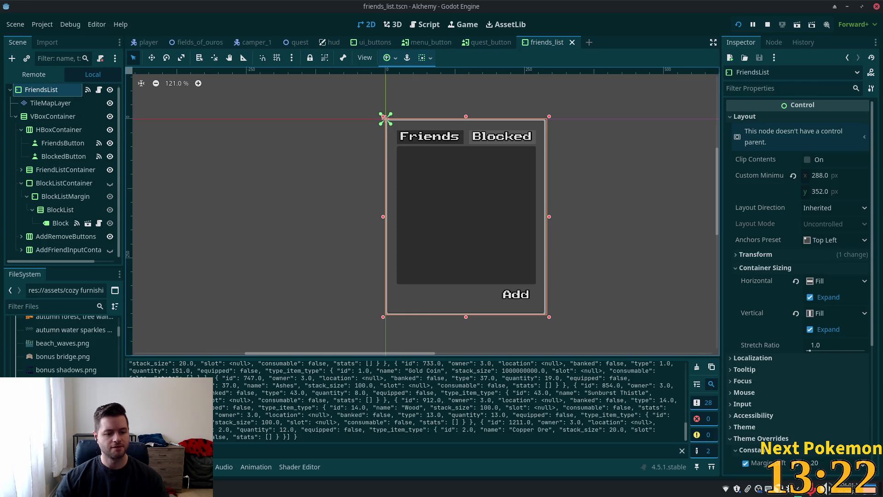
Switch to the Twitch PokemonCommunityGame extension and scroll through its Missions list
{"action": "key", "text": "alt+Tab"}
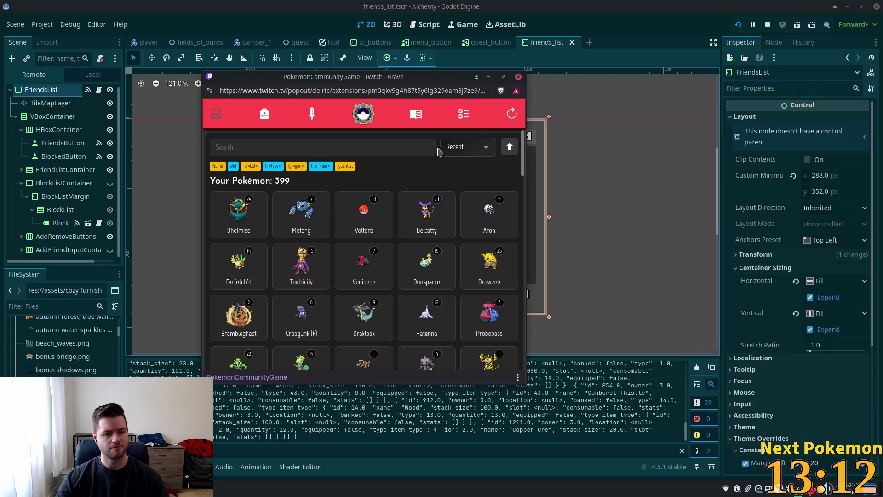
{"action": "left_click", "coordinate": [459, 114]}
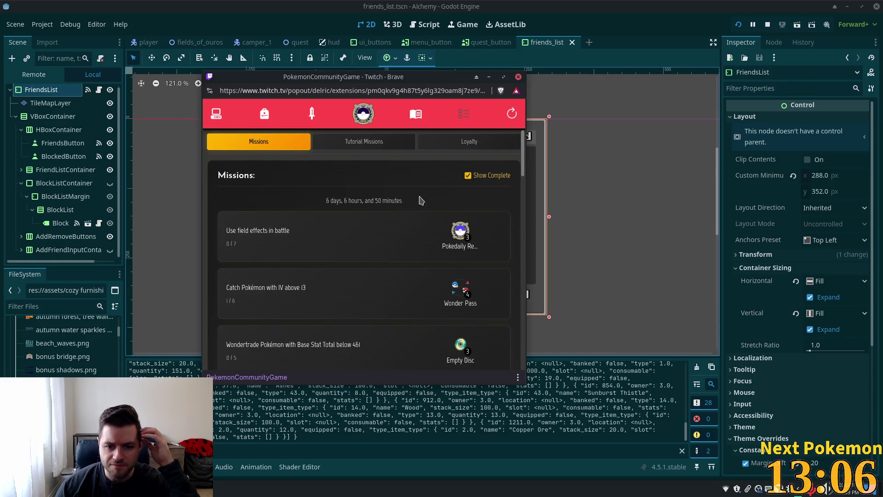
{"action": "scroll", "coordinate": [419, 213], "scroll_direction": "down", "scroll_amount": 2}
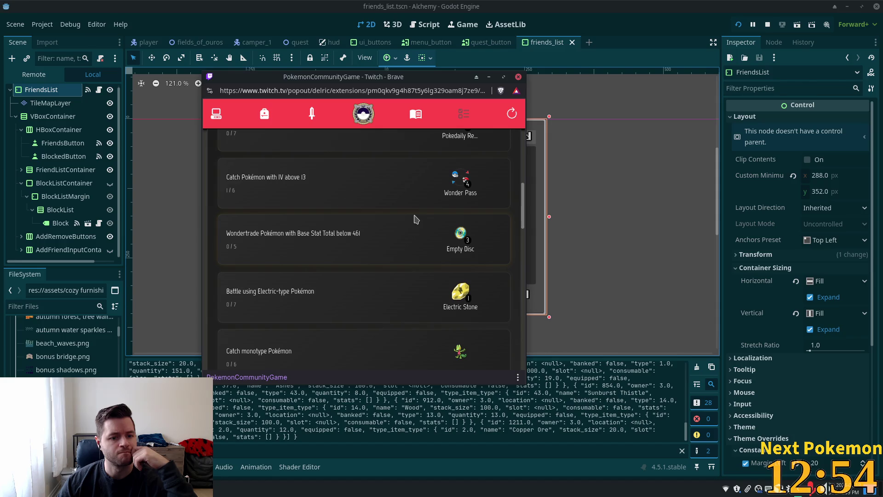
{"action": "scroll", "coordinate": [415, 218], "scroll_direction": "down", "scroll_amount": 1}
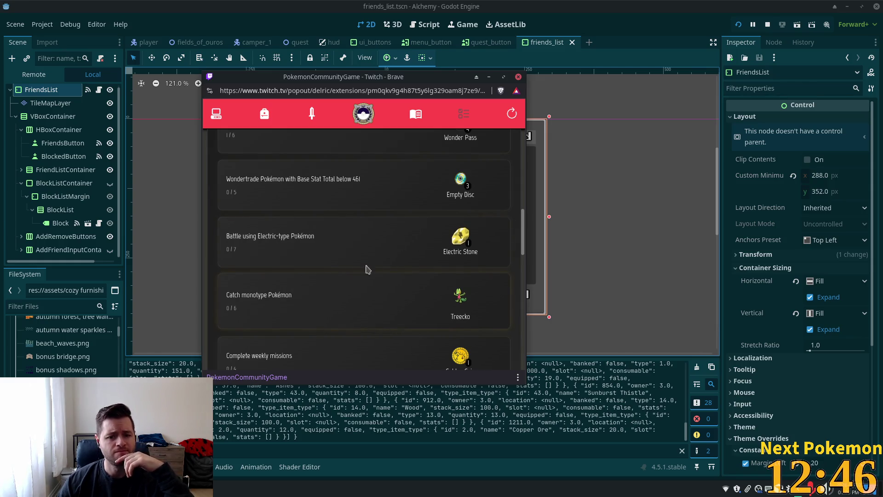
{"action": "scroll", "coordinate": [373, 274], "scroll_direction": "up", "scroll_amount": 1}
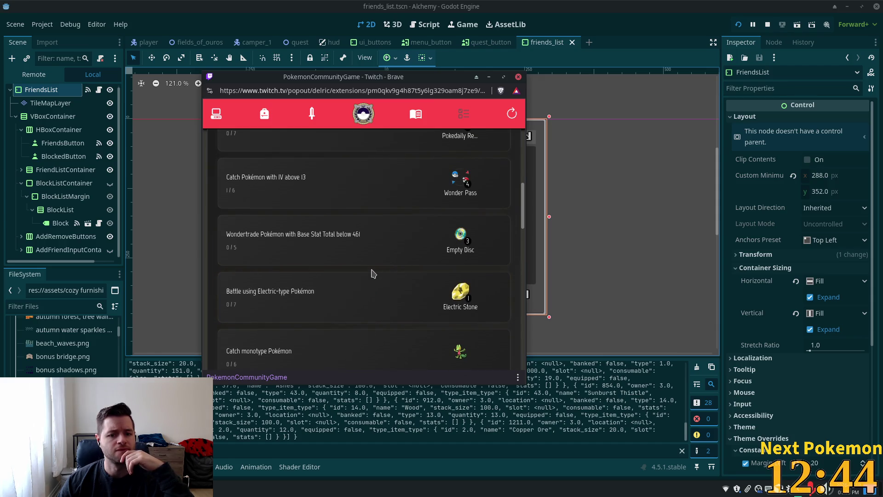
{"action": "scroll", "coordinate": [373, 274], "scroll_direction": "up", "scroll_amount": 1}
{"action": "scroll", "coordinate": [372, 274], "scroll_direction": "up", "scroll_amount": 1}
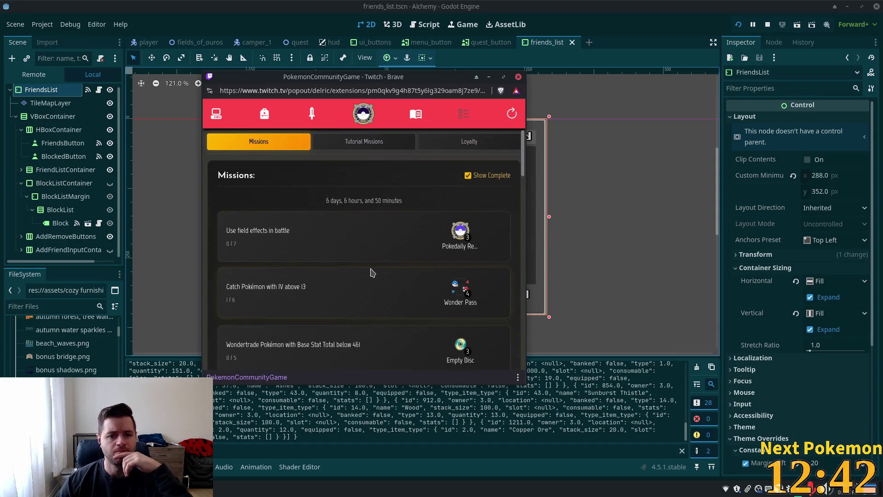
Select the 'Catch monotype Pokémon' (0/6) mission text, then return to the Godot editor
{"action": "scroll", "coordinate": [367, 295], "scroll_direction": "down", "scroll_amount": 5}
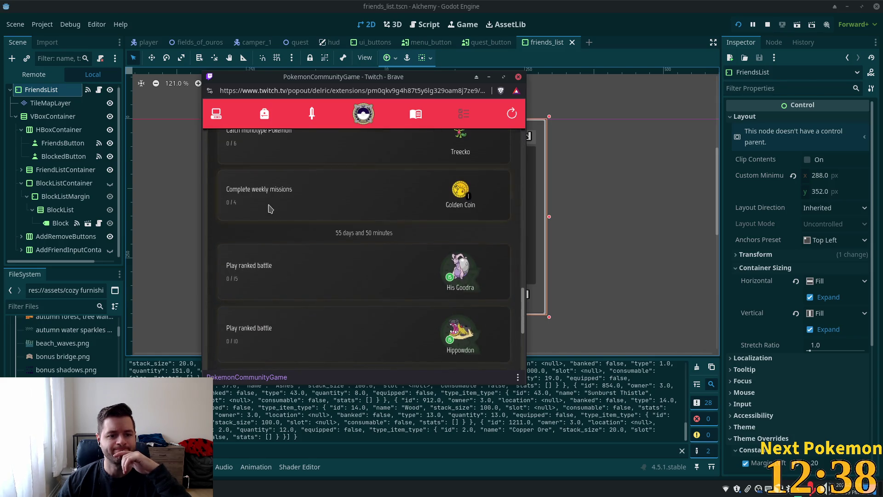
{"action": "scroll", "coordinate": [274, 236], "scroll_direction": "up", "scroll_amount": 3}
{"action": "triple_click", "coordinate": [256, 296]}
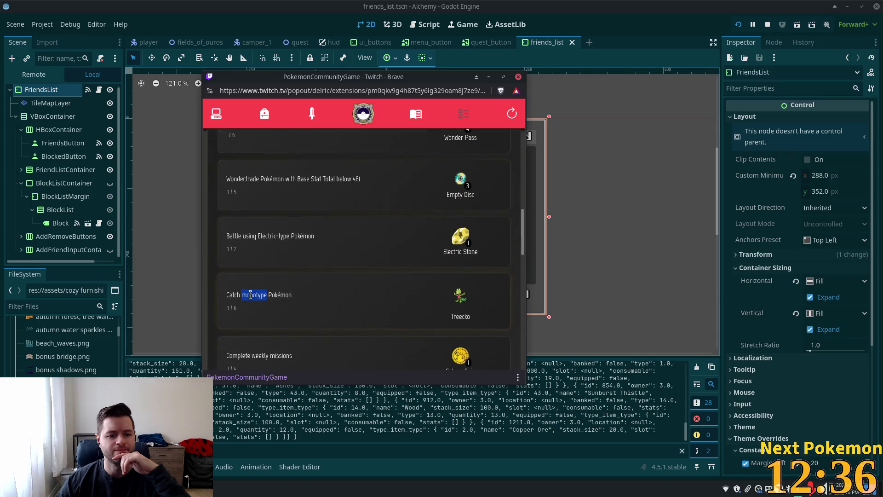
{"action": "left_click", "coordinate": [715, 6]}
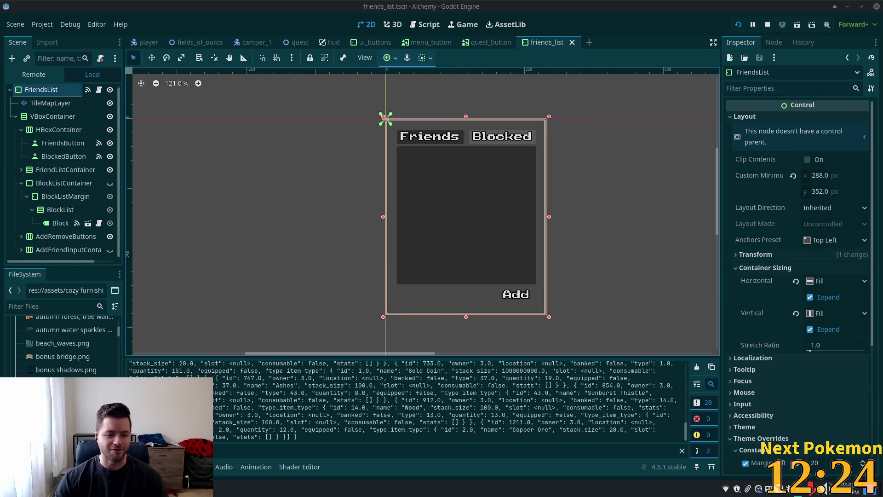
Resume the Alchemy game and walk west over the dock into Fields of Ouros
{"action": "left_click", "coordinate": [234, 450]}
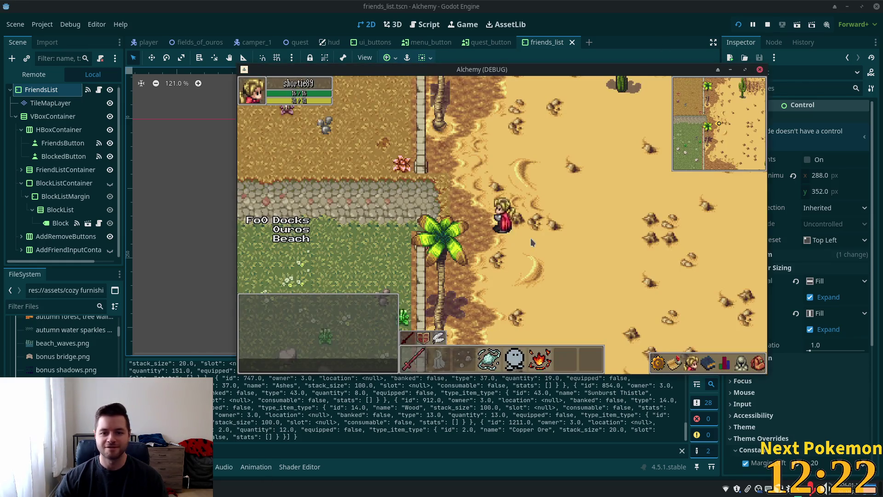
{"action": "key", "text": "Left"}
{"action": "key", "text": "Left"}
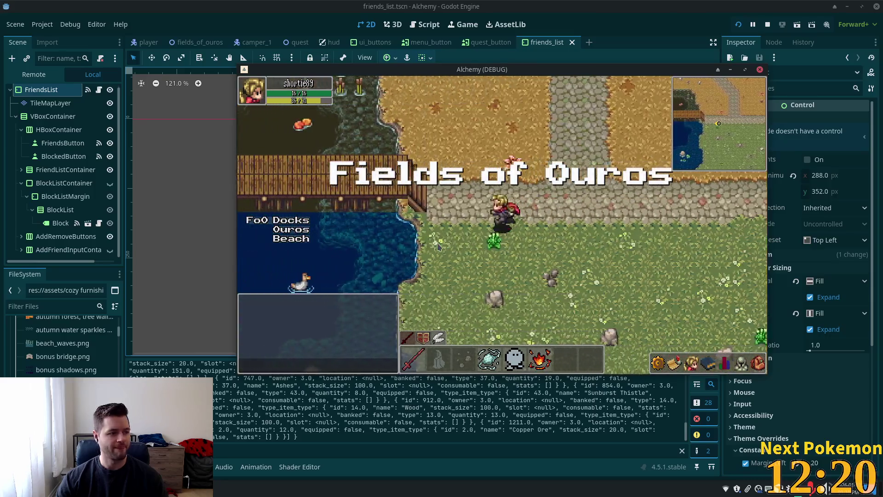
{"action": "key", "text": "Left"}
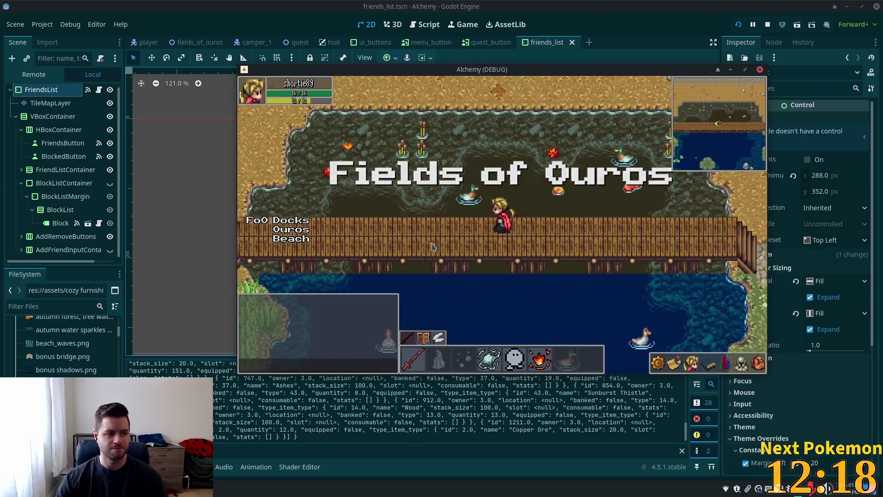
{"action": "key", "text": "Left"}
{"action": "key", "text": "Up"}
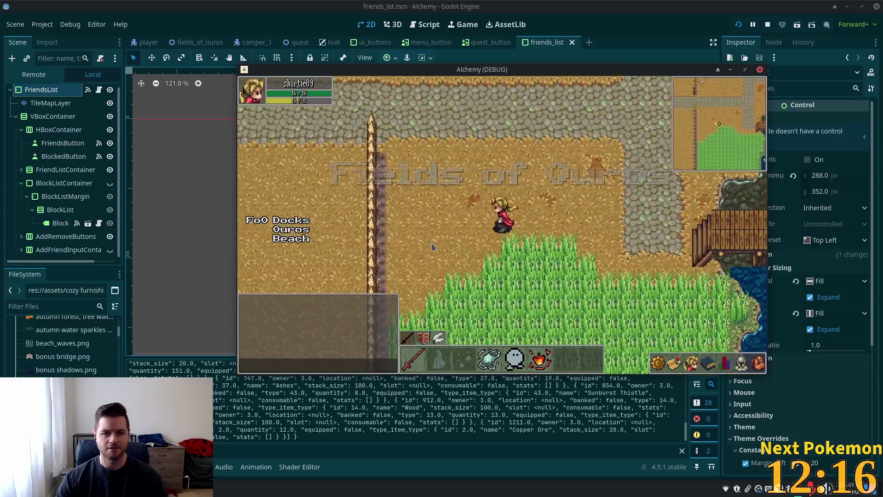
Walk east along the path into Ouros, weaving past the building, fence and autumn trees
{"action": "key", "text": "Right"}
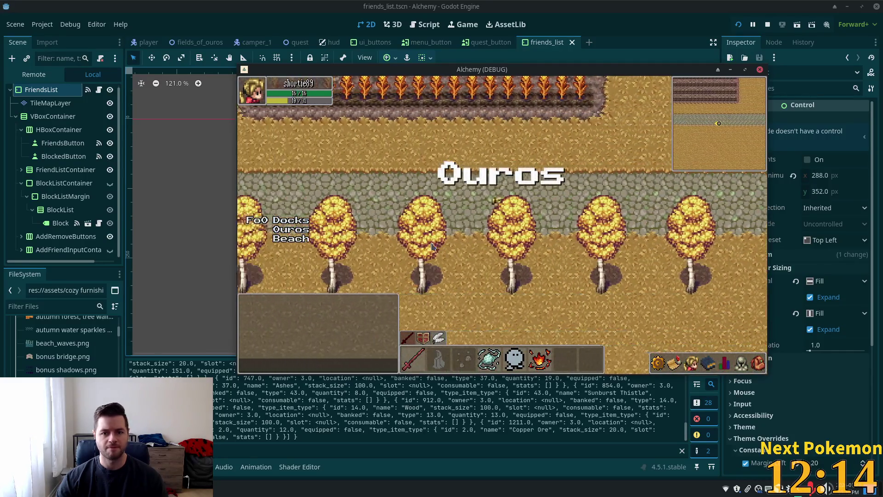
{"action": "key", "text": "Right"}
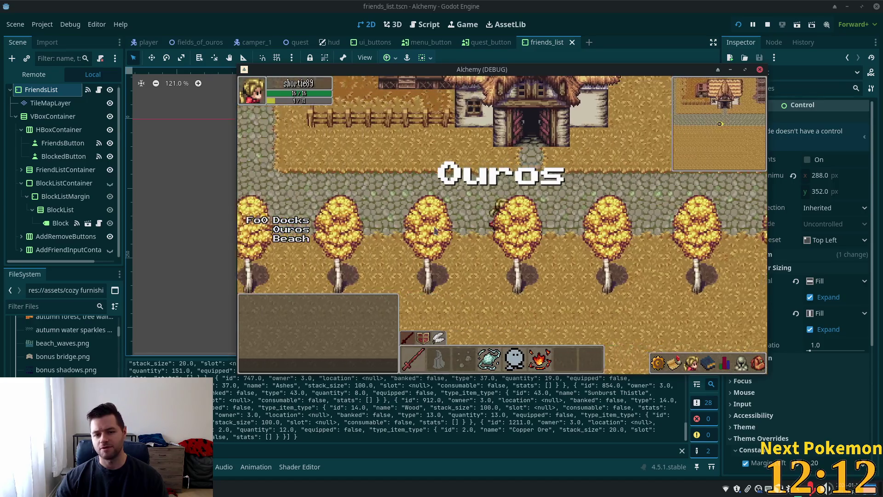
{"action": "key", "text": "Right"}
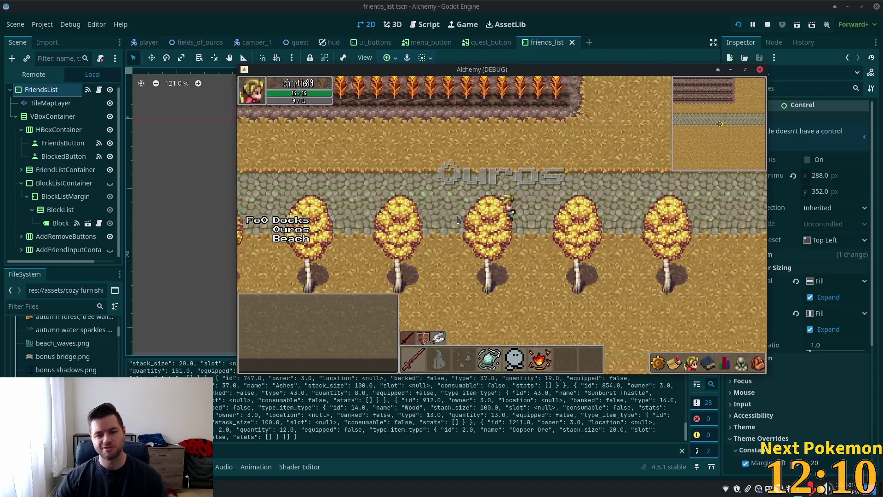
{"action": "key", "text": "Right"}
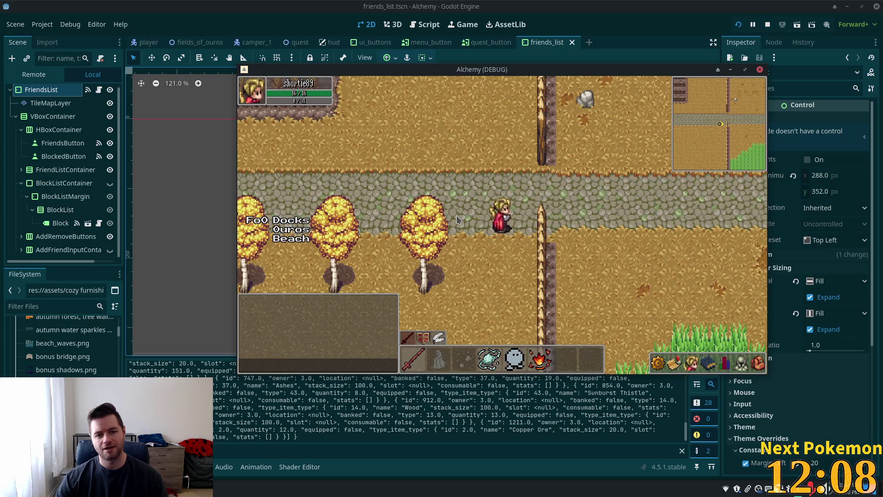
{"action": "key", "text": "Right"}
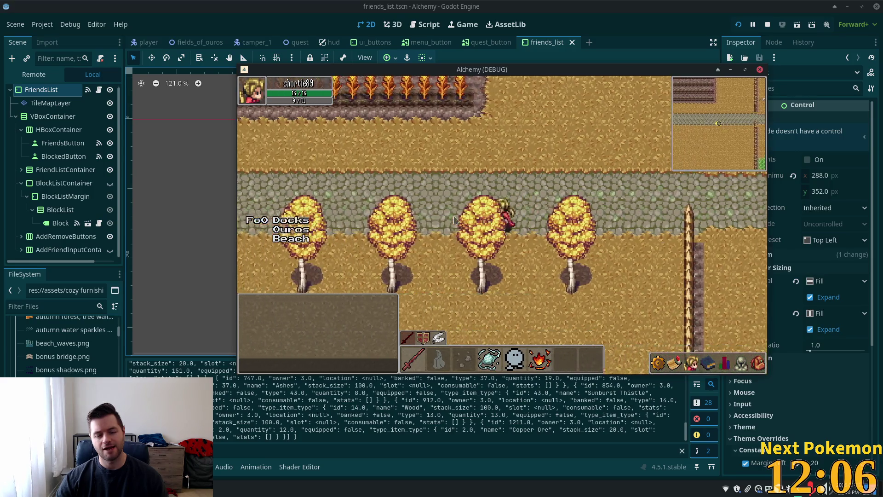
{"action": "key", "text": "Left"}
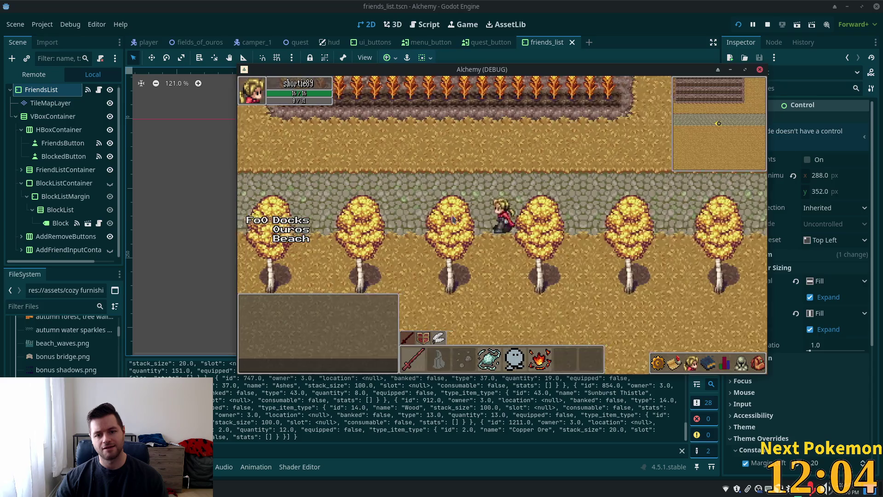
{"action": "key", "text": "Right"}
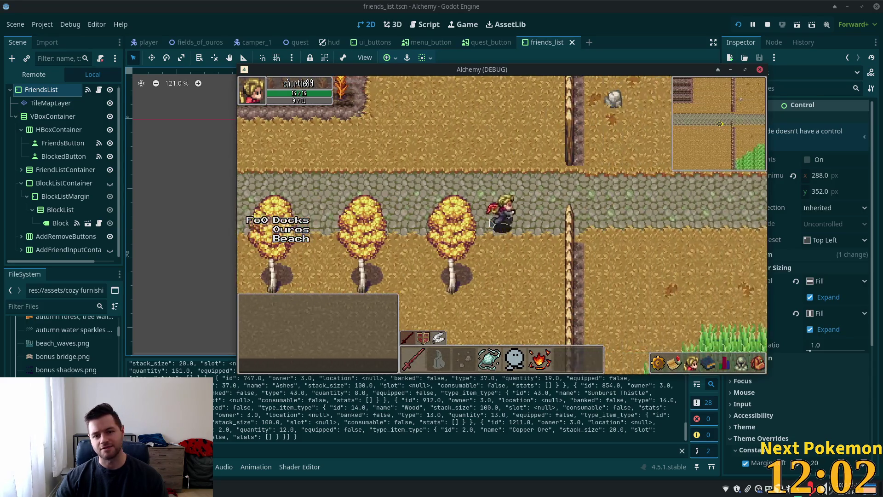
{"action": "key", "text": "Left"}
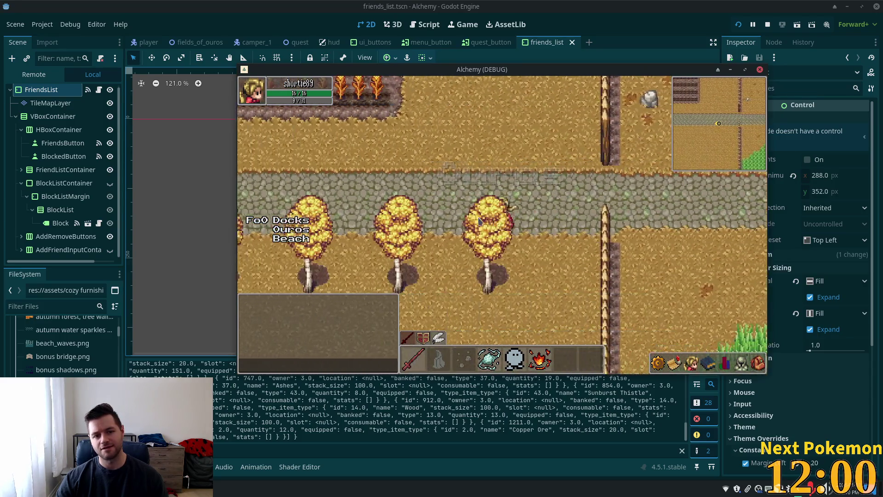
{"action": "key", "text": "Right"}
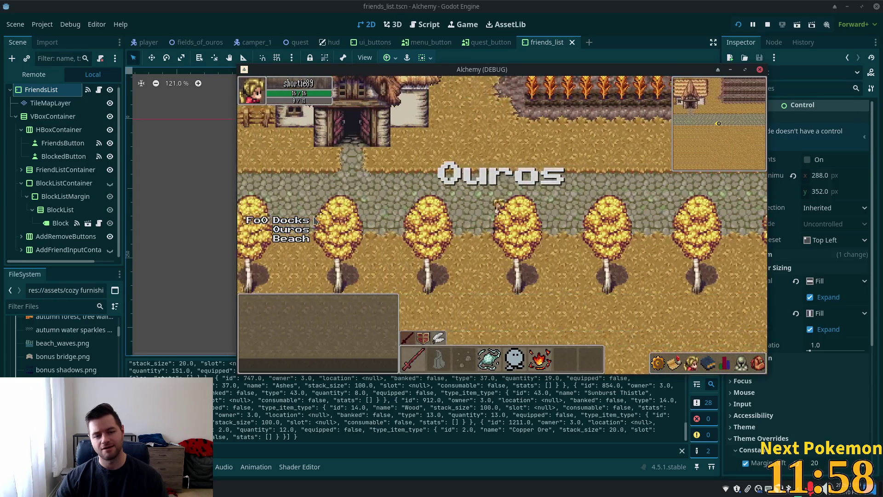
Take the side path to the well and Delric, then pass the autumn trees into Fields of Ouros
{"action": "key", "text": "Right"}
{"action": "key", "text": "Down"}
{"action": "key", "text": "Left"}
{"action": "key", "text": "Left"}
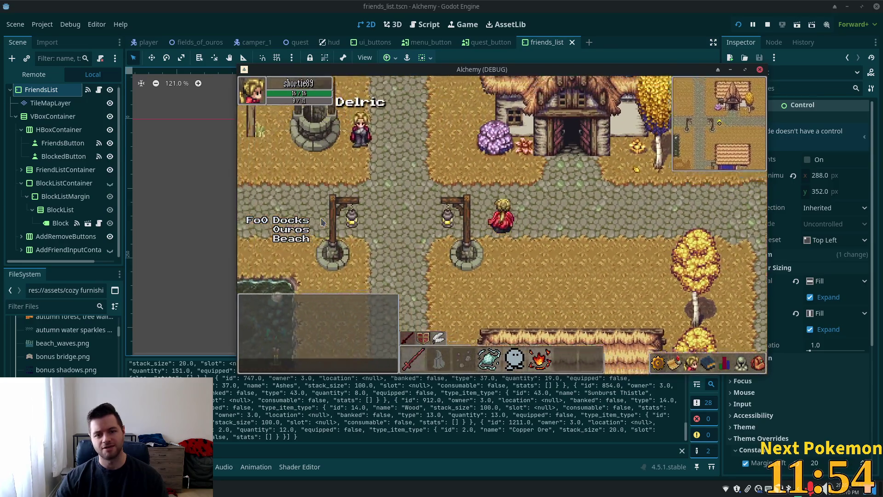
{"action": "key", "text": "Left"}
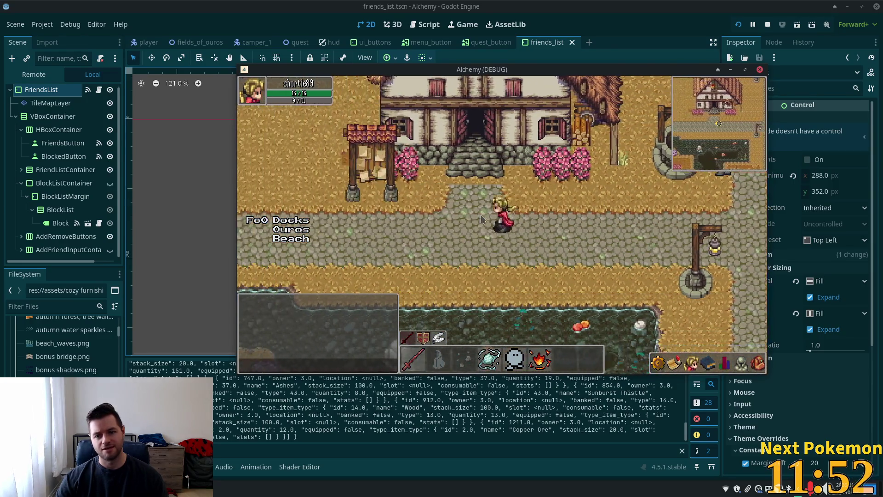
{"action": "key", "text": "Right"}
{"action": "key", "text": "Right"}
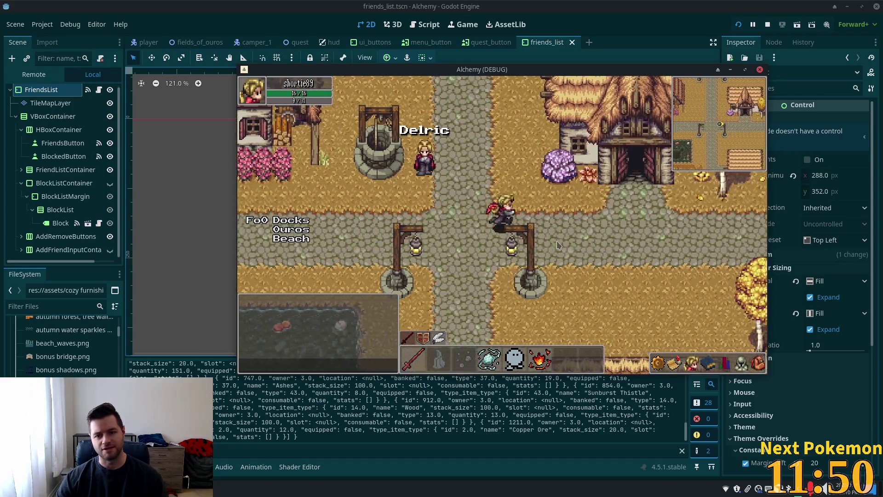
{"action": "key", "text": "Down"}
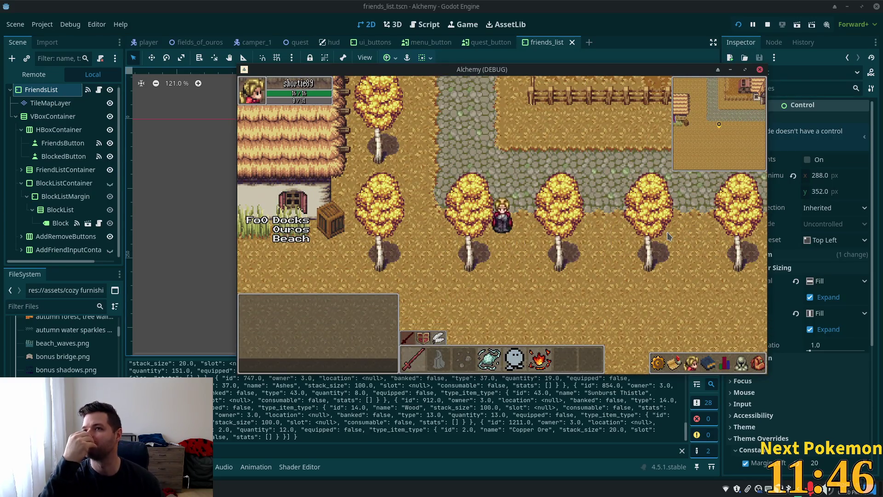
{"action": "key", "text": "Left"}
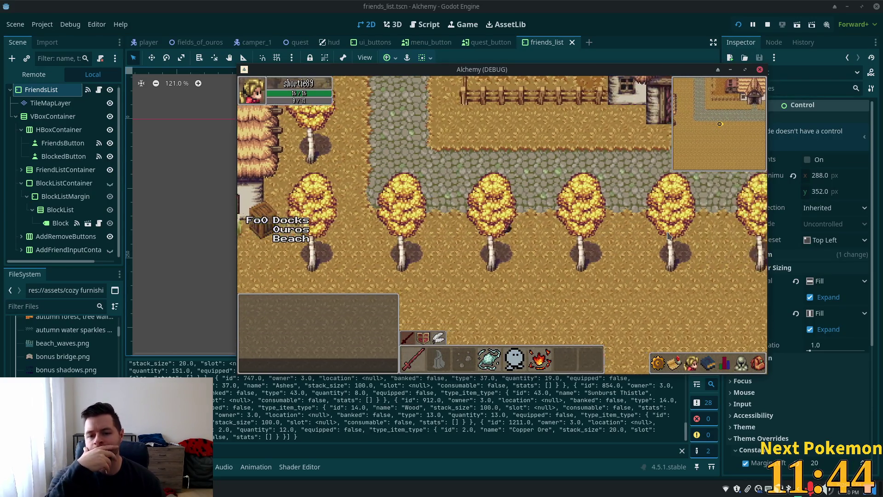
{"action": "key", "text": "Left"}
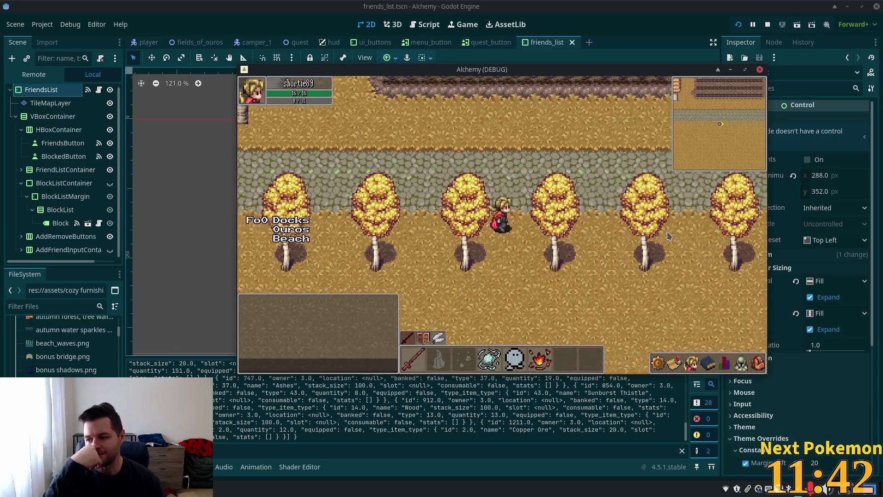
{"action": "key", "text": "Right"}
Walk north up Fields of Ouros, then back down and east across the dock into Solara Desert
{"action": "key", "text": "Up"}
{"action": "key", "text": "Up"}
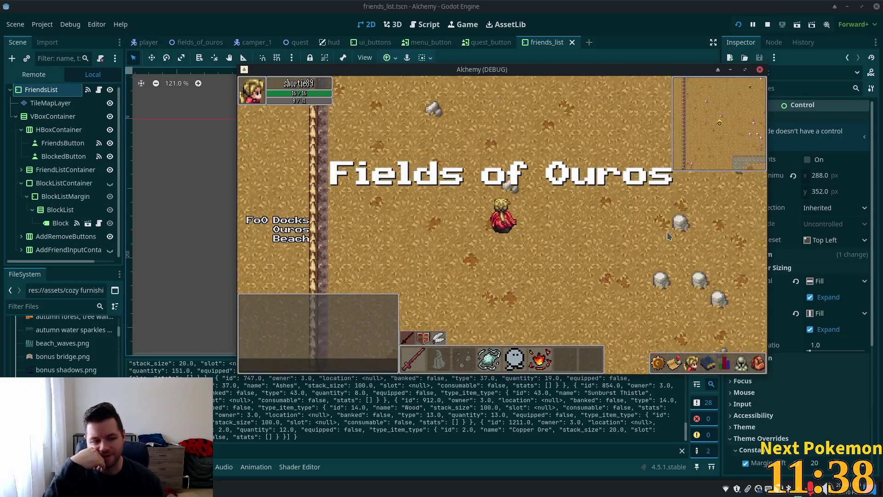
{"action": "key", "text": "Up"}
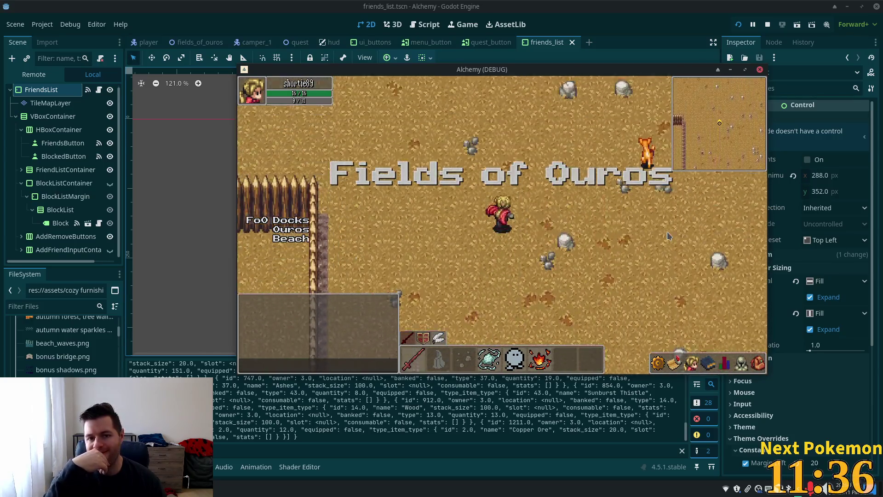
{"action": "key", "text": "Up"}
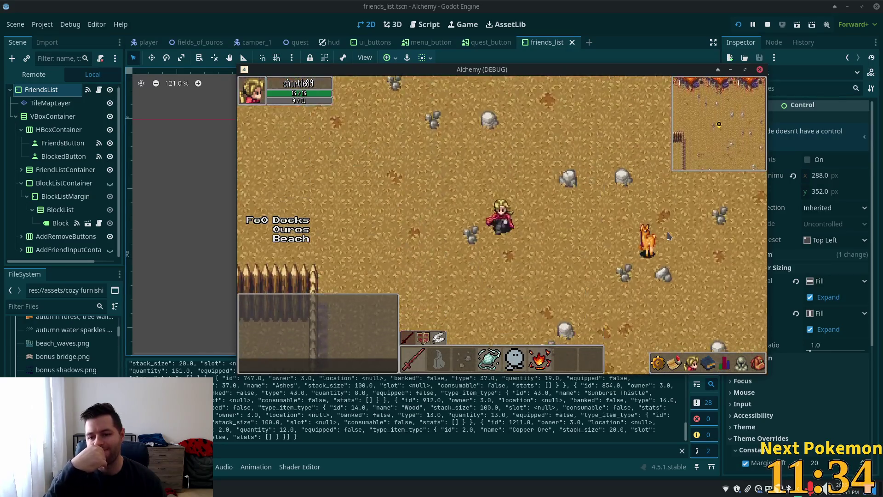
{"action": "key", "text": "Up"}
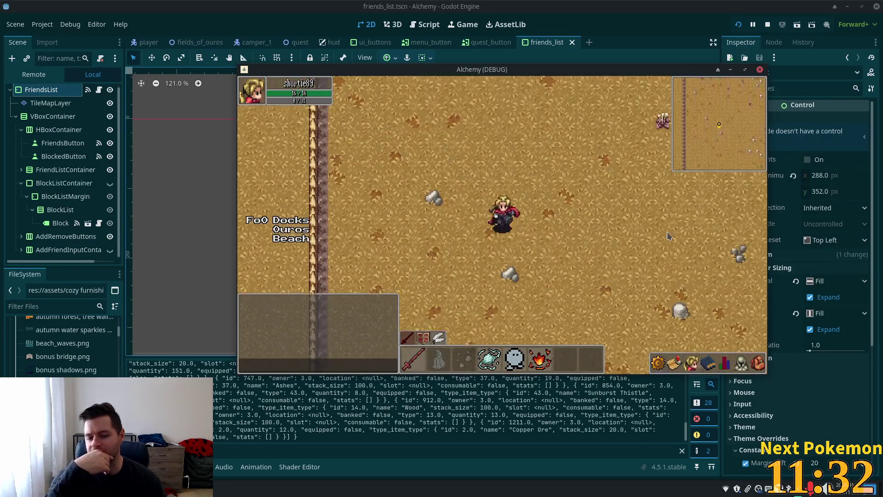
{"action": "key", "text": "Down"}
{"action": "key", "text": "Right"}
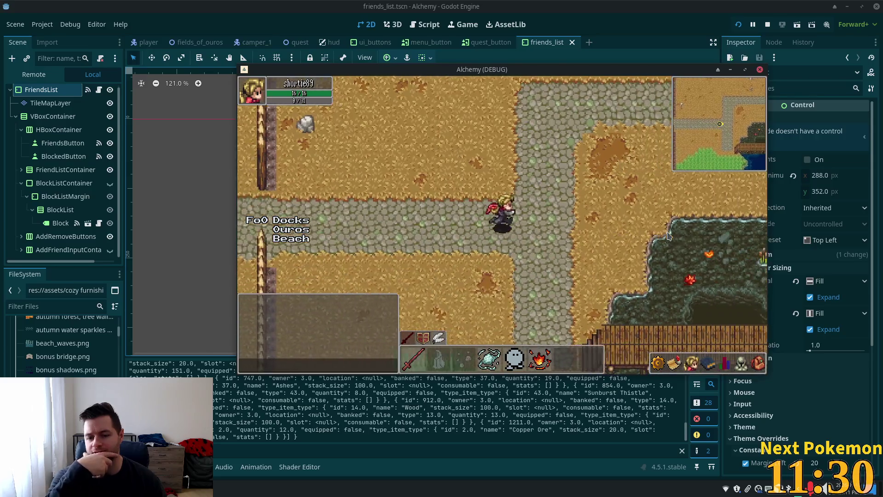
{"action": "key", "text": "Right"}
{"action": "key", "text": "Right"}
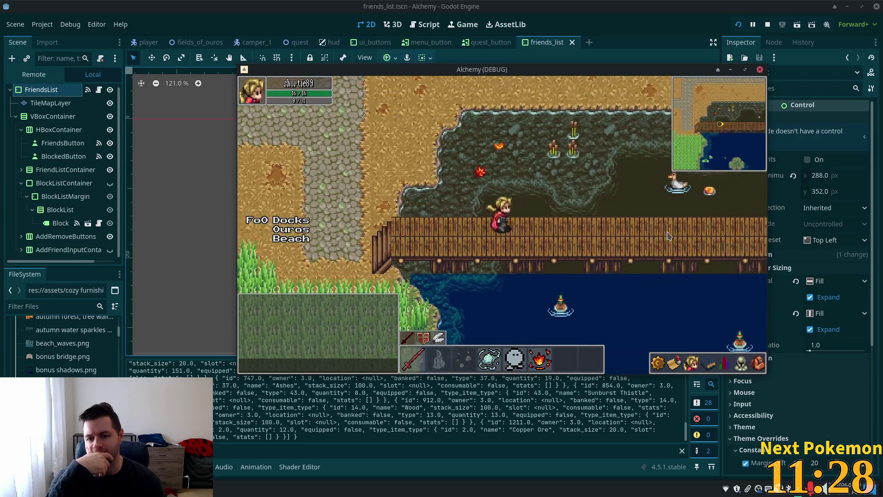
{"action": "key", "text": "Right"}
{"action": "key", "text": "Right"}
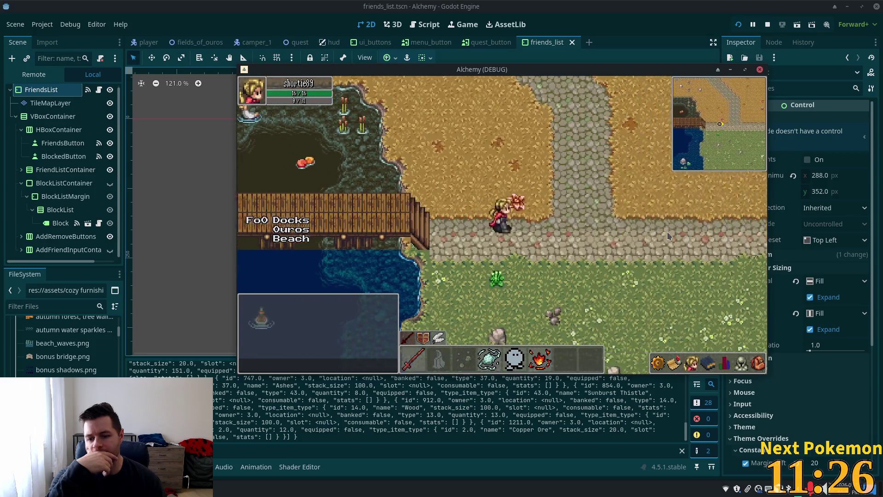
{"action": "key", "text": "Right"}
{"action": "key", "text": "Right"}
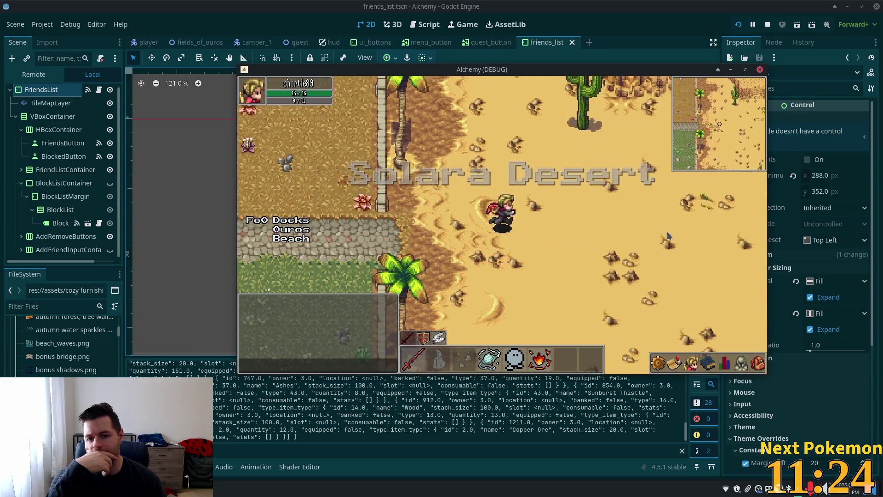
{"action": "key", "text": "Right"}
{"action": "key", "text": "Right"}
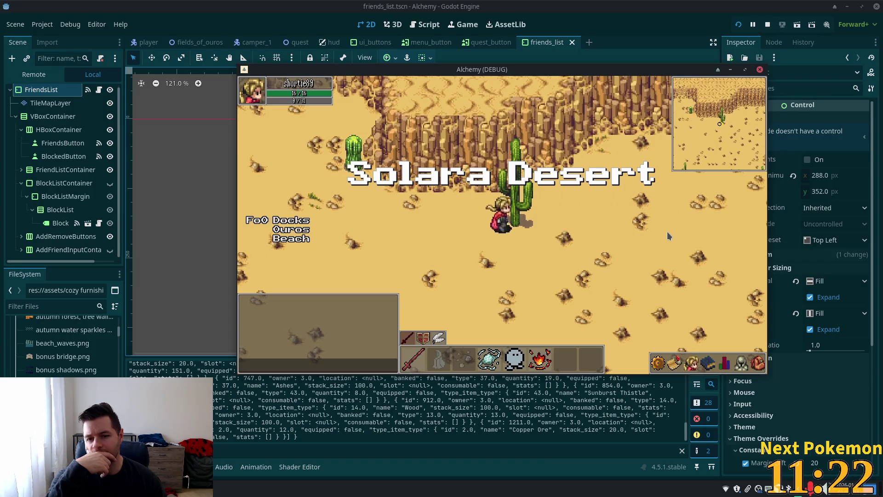
Turn back west along the docks and onto the cobblestone path into Ouros
{"action": "key", "text": "Left"}
{"action": "key", "text": "Left"}
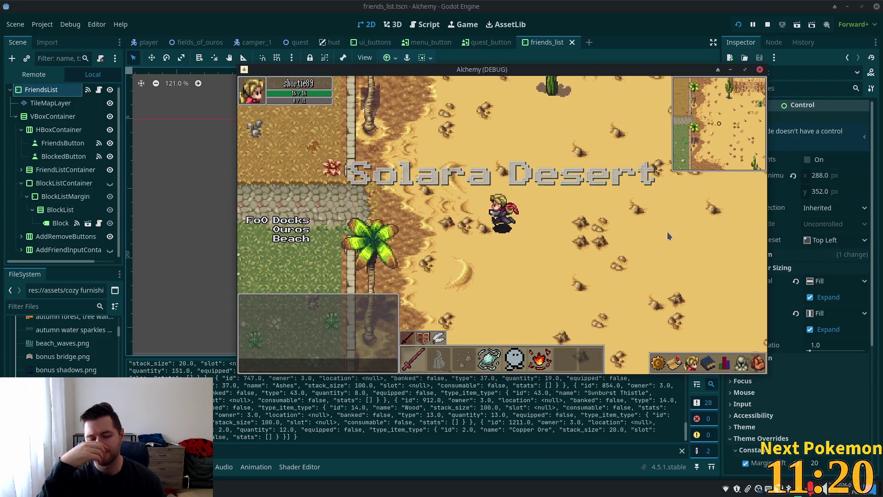
{"action": "key", "text": "Left"}
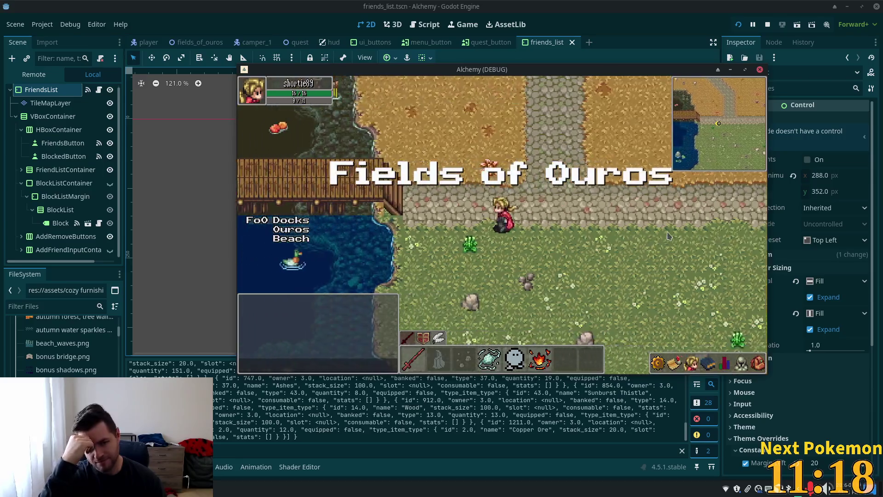
{"action": "key", "text": "Left"}
{"action": "key", "text": "Left"}
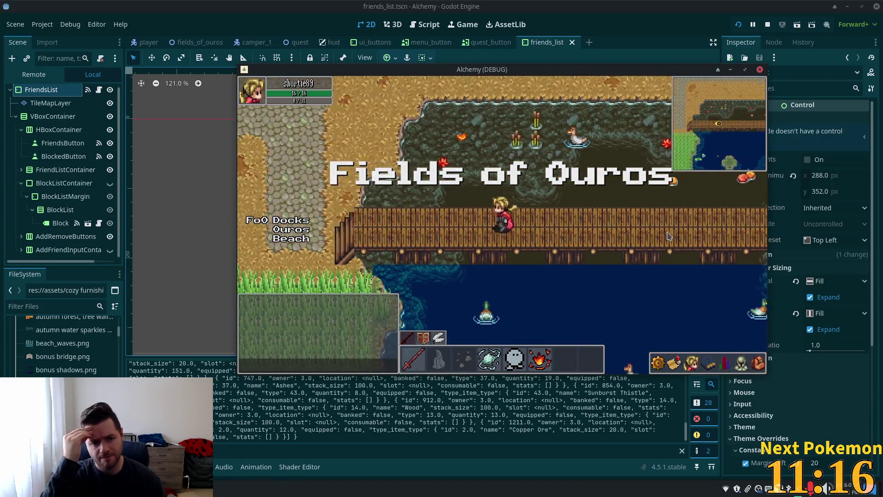
{"action": "key", "text": "Left"}
{"action": "key", "text": "Up"}
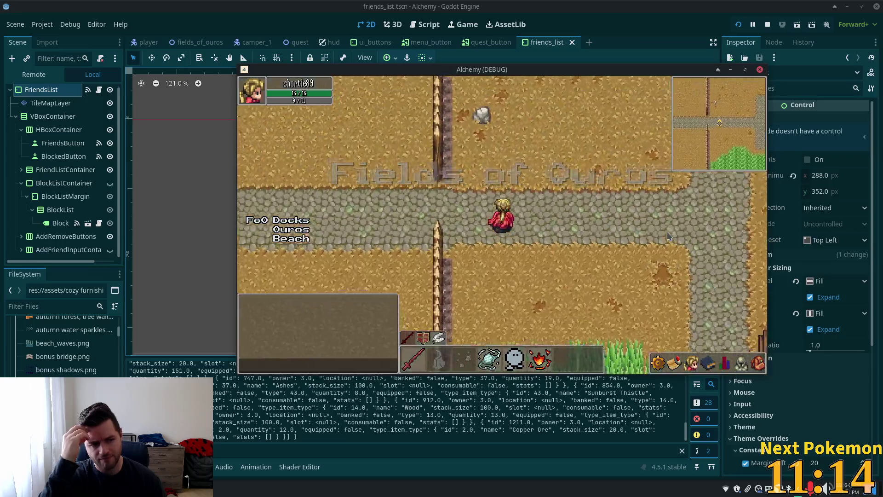
{"action": "key", "text": "Left"}
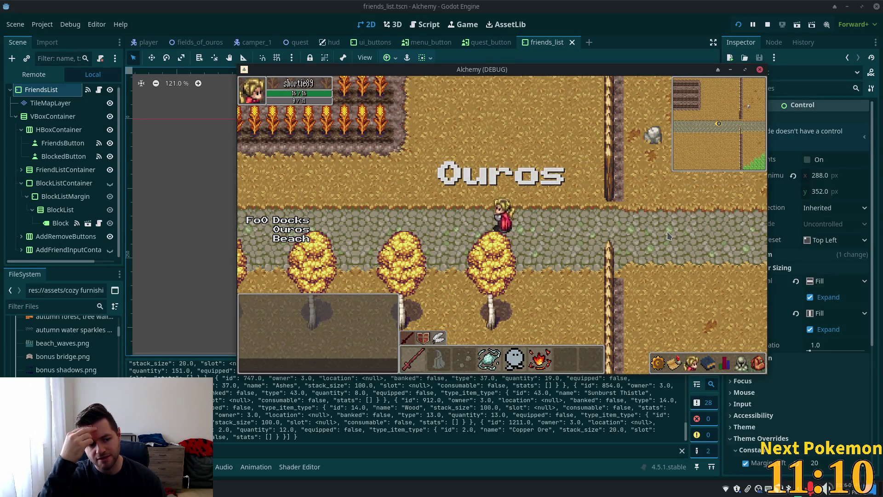
Walk back and forth along the tree-lined Ouros path, then east across the bridge
{"action": "key", "text": "Right"}
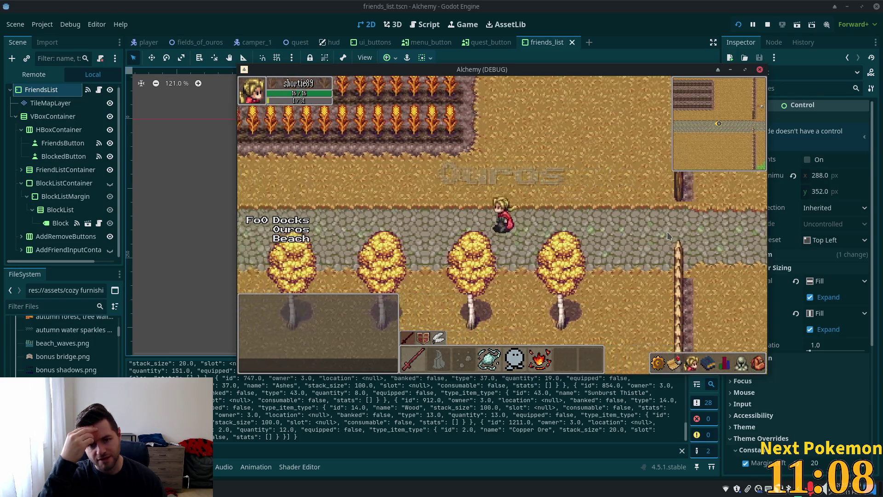
{"action": "key", "text": "Right"}
{"action": "key", "text": "Right"}
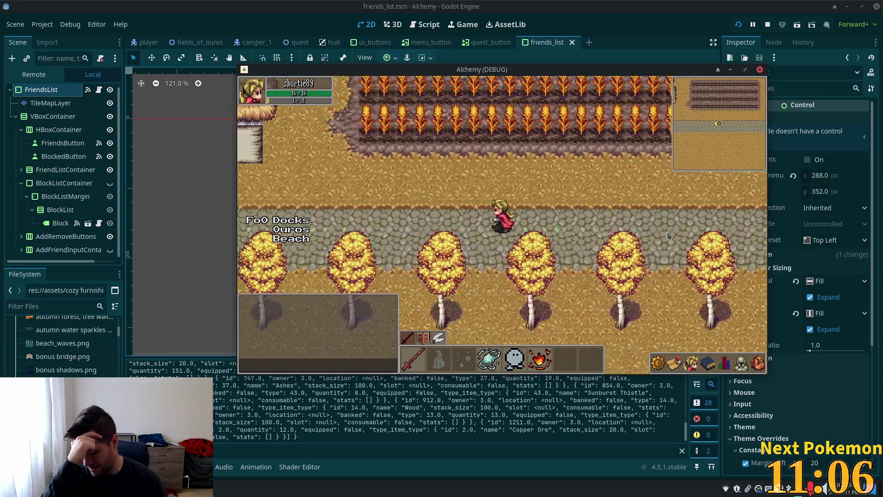
{"action": "key", "text": "Left"}
{"action": "key", "text": "Left"}
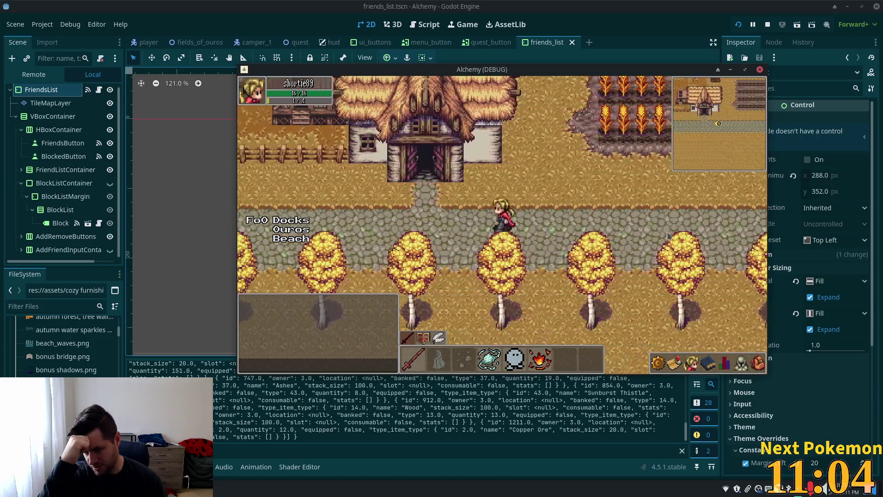
{"action": "key", "text": "Left"}
{"action": "key", "text": "Right"}
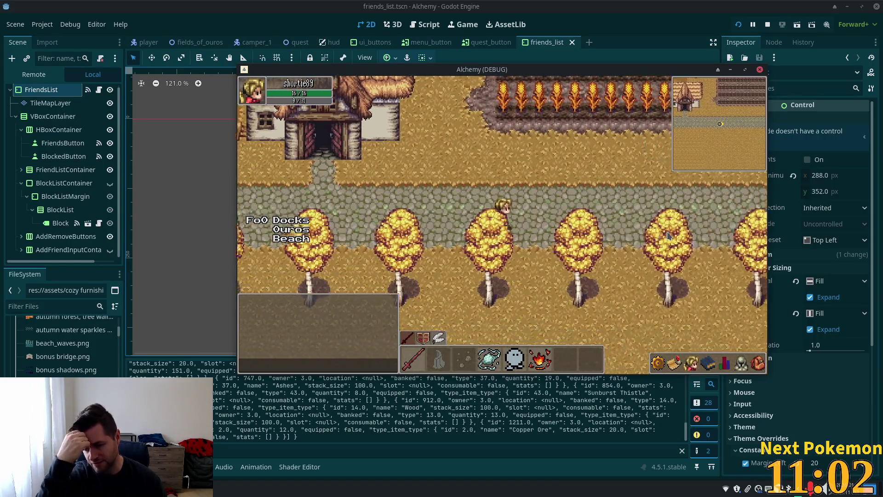
{"action": "key", "text": "Right"}
{"action": "key", "text": "Right"}
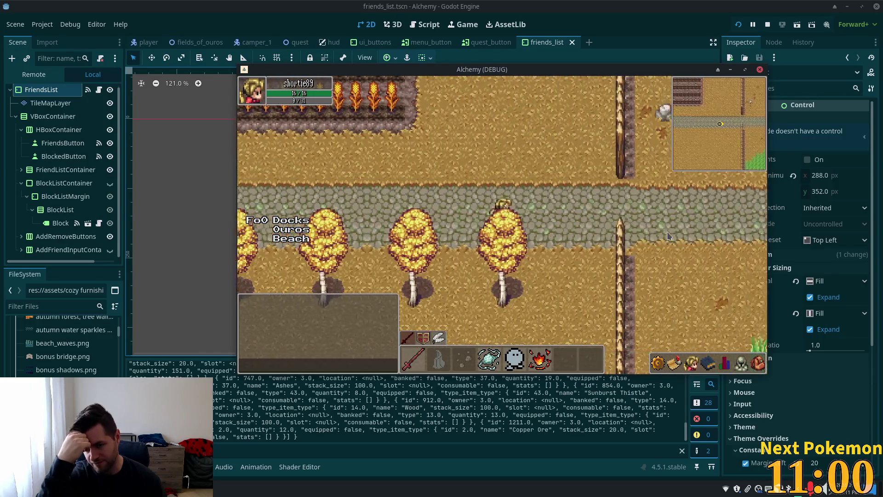
{"action": "key", "text": "Right"}
{"action": "key", "text": "Right"}
{"action": "key", "text": "Down"}
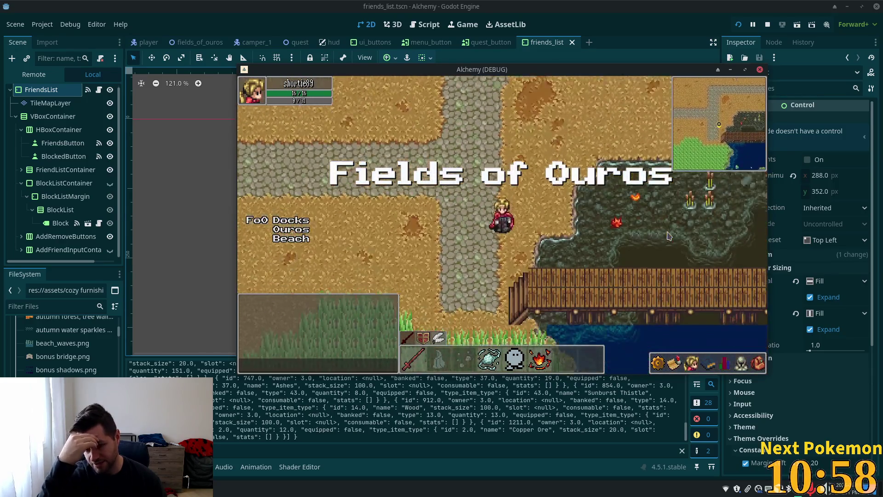
{"action": "key", "text": "Up"}
{"action": "key", "text": "Right"}
{"action": "key", "text": "Right"}
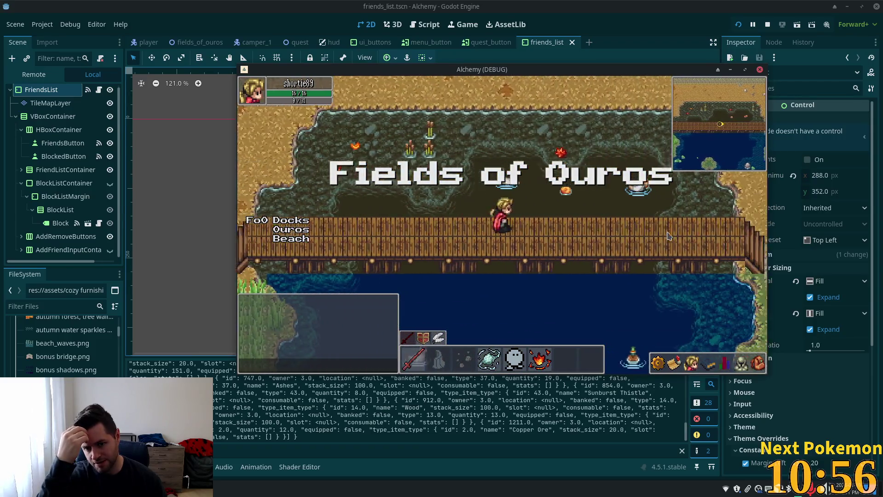
{"action": "key", "text": "Right"}
{"action": "key", "text": "Right"}
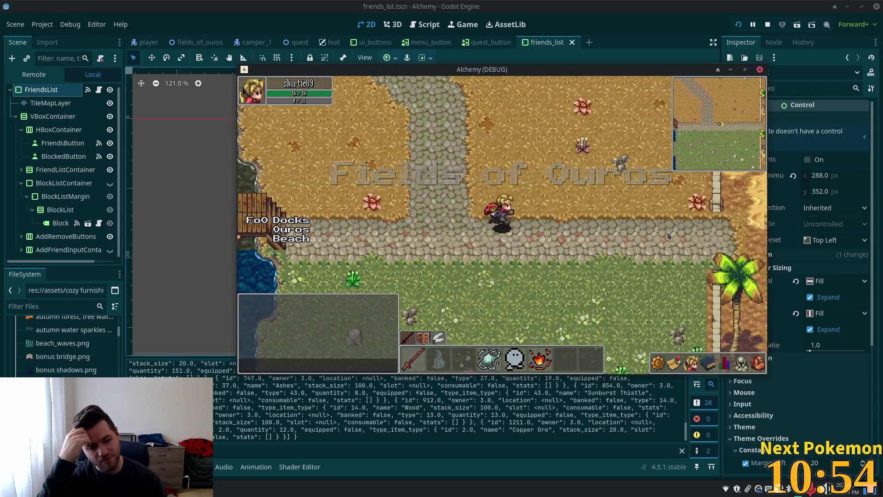
{"action": "key", "text": "Right"}
{"action": "key", "text": "Right"}
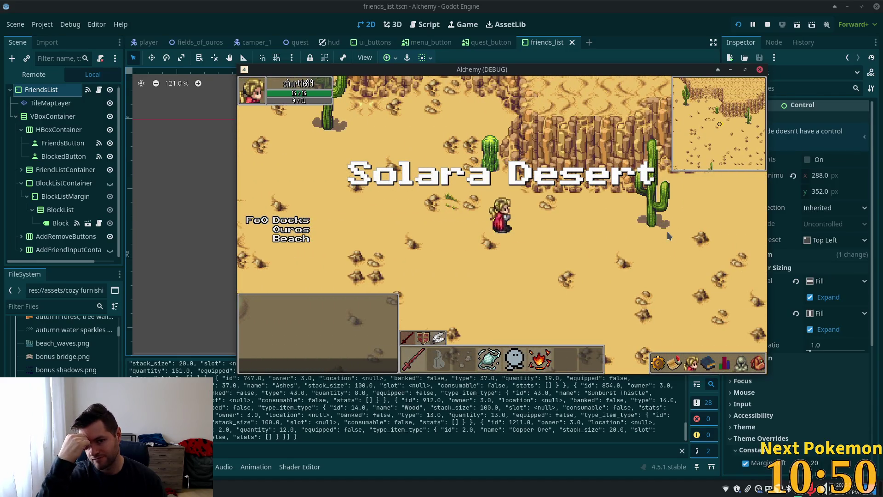
Walk west out of the desert over the dock, stopping in Fields of Ouros
{"action": "key", "text": "Left"}
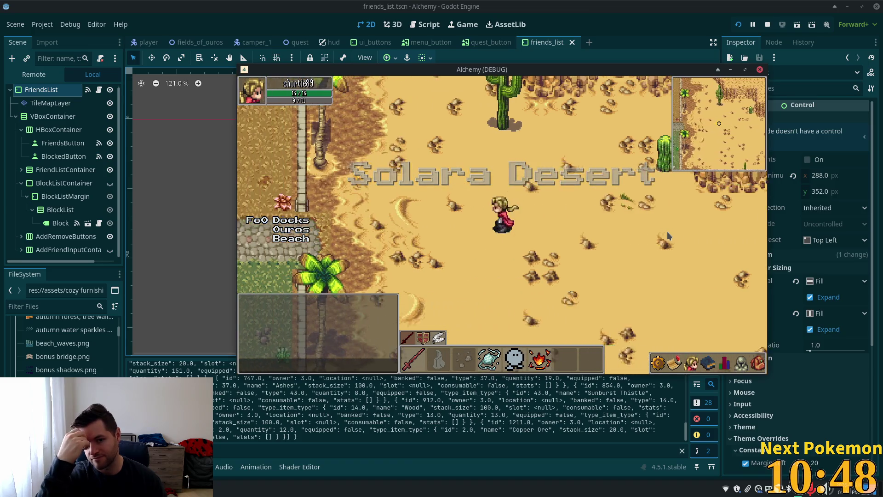
{"action": "key", "text": "Left"}
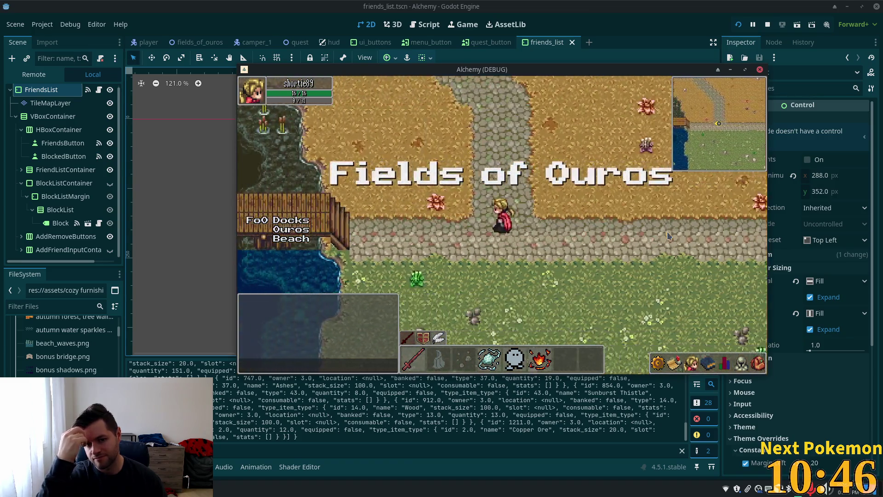
{"action": "key", "text": "Left"}
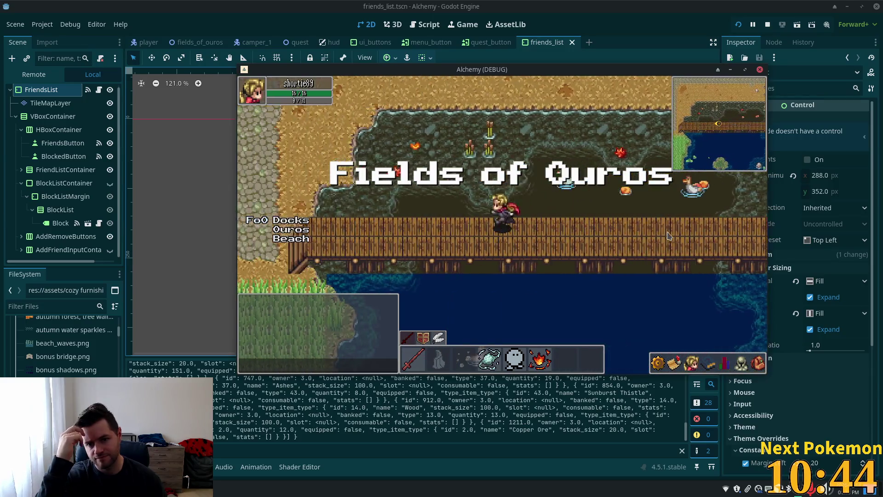
{"action": "key", "text": "Left"}
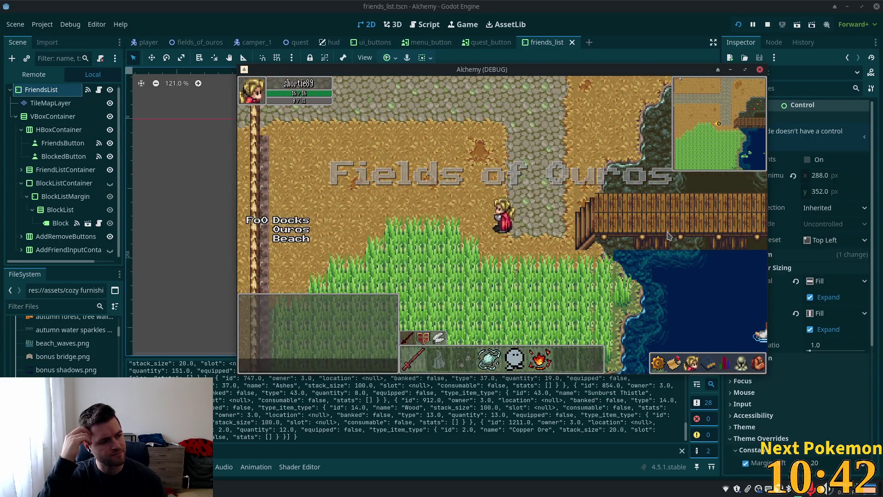
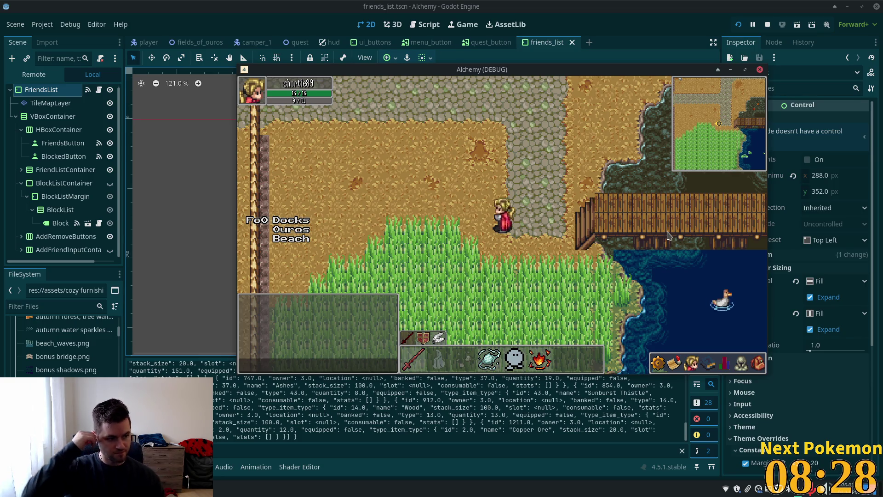
Walk the character west into Ouros and back east toward the docks, then stop the game
{"action": "key", "text": "Up"}
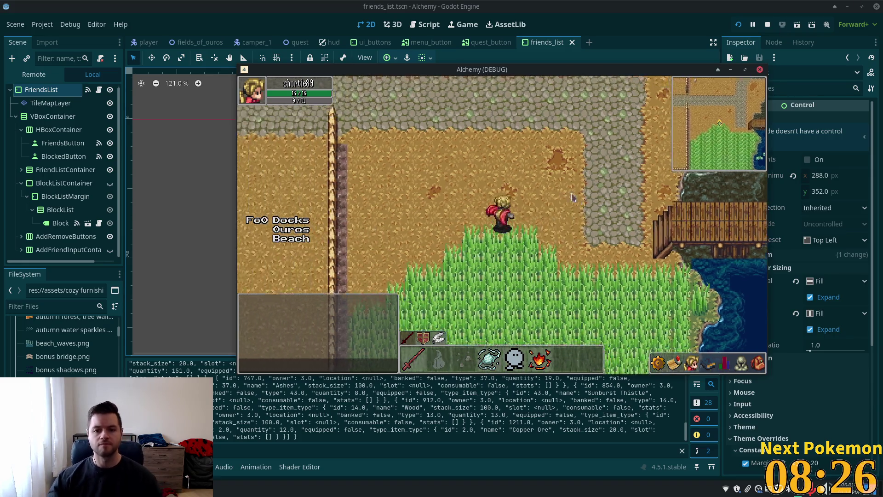
{"action": "key", "text": "Left"}
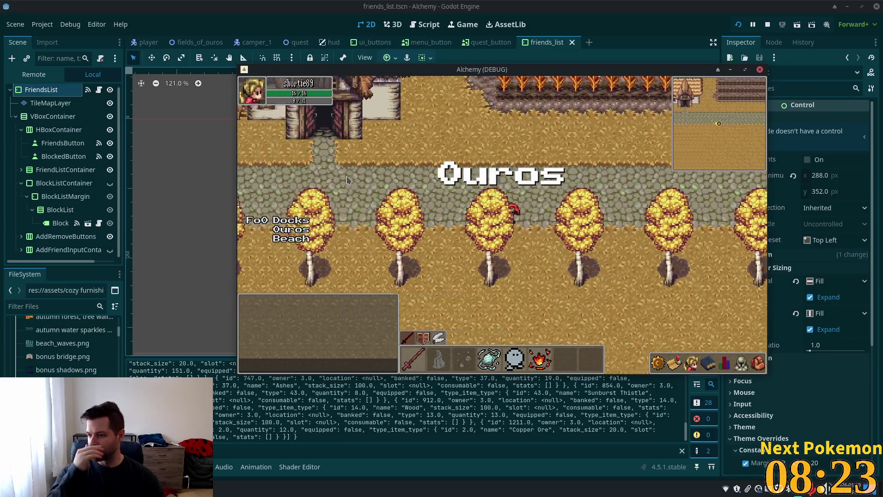
{"action": "key", "text": "Left"}
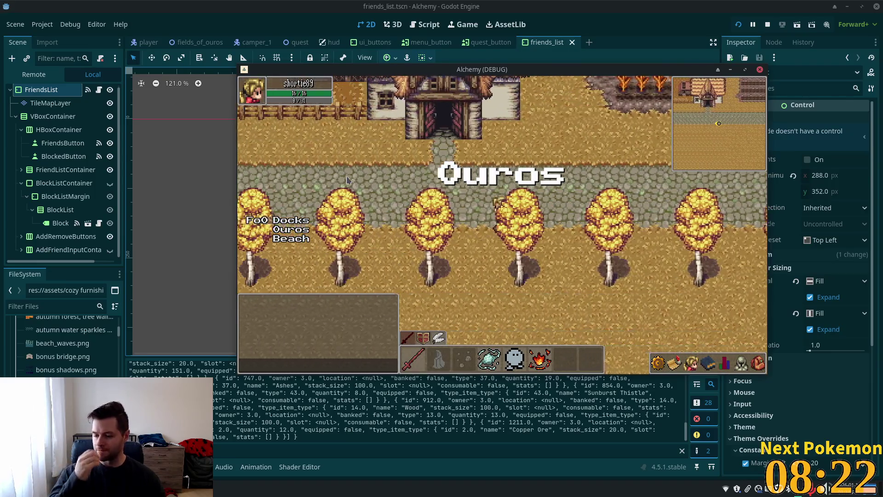
{"action": "key", "text": "Left"}
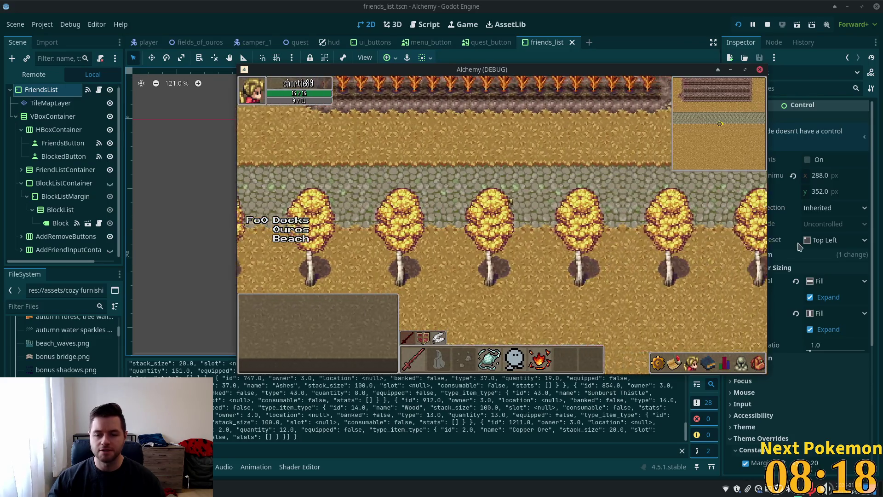
{"action": "key", "text": "Right"}
{"action": "key", "text": "Right"}
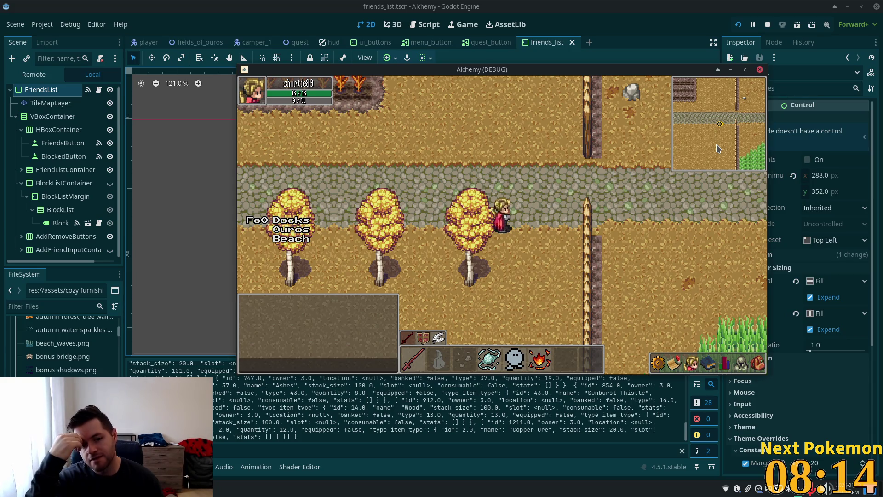
{"action": "key", "text": "Right"}
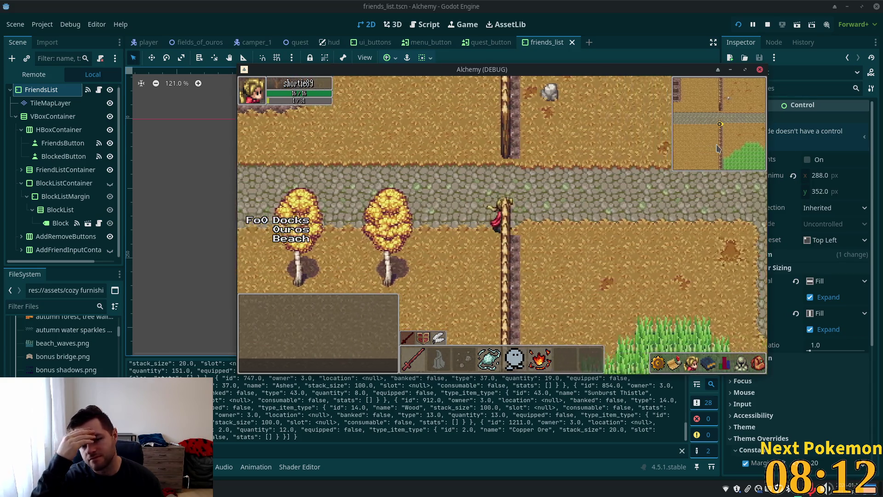
{"action": "key", "text": "Right"}
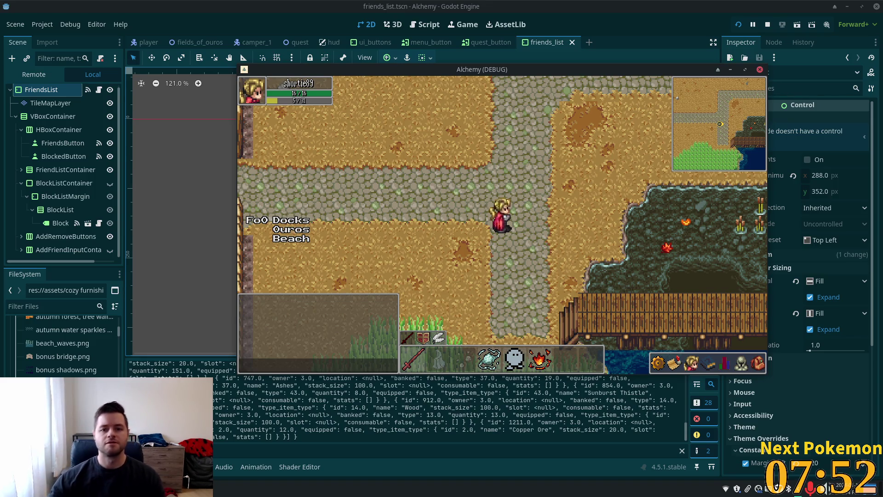
{"action": "key", "text": "Left"}
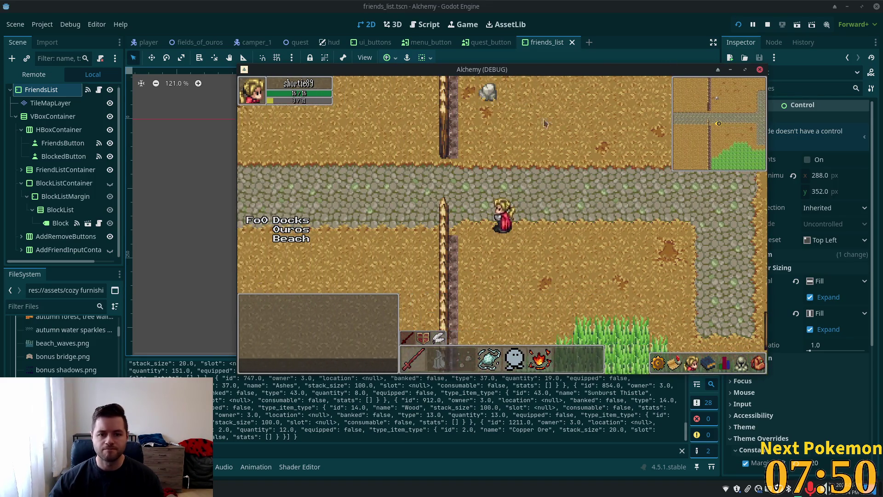
{"action": "key", "text": "F8"}
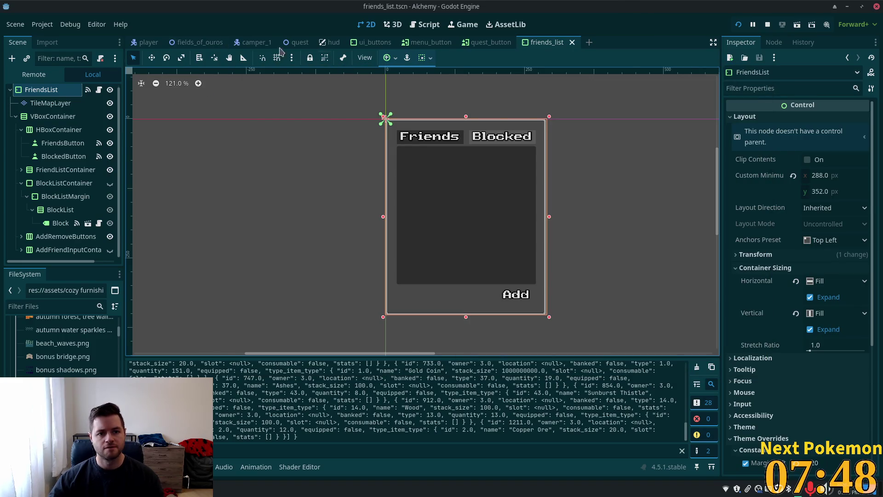
Find ouros.tscn through a quick file search for 'our', open it and zoom in on its map
{"action": "left_click", "coordinate": [192, 44]}
{"action": "key", "text": "shift+alt+o"}
{"action": "type", "text": "our"}
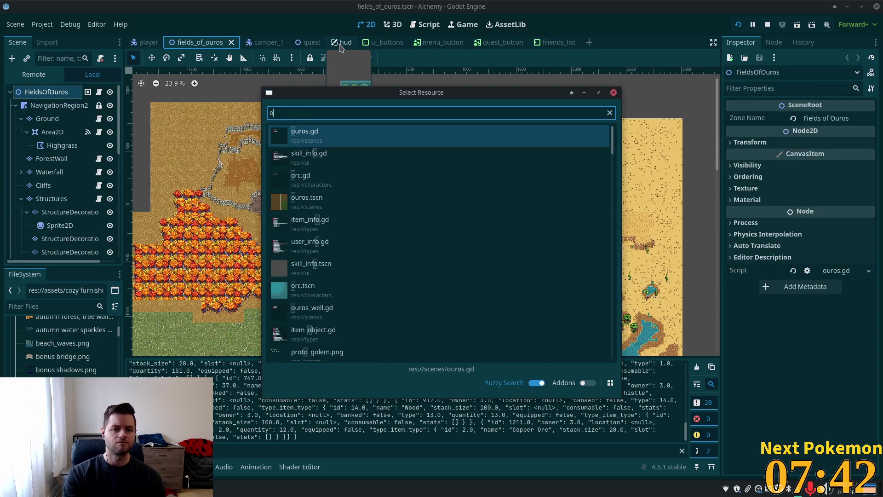
{"action": "key", "text": "Down"}
{"action": "key", "text": "Return"}
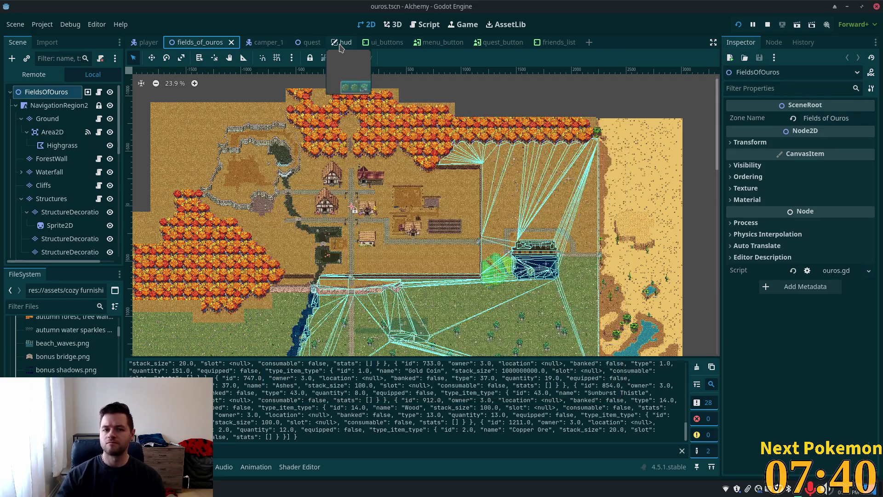
{"action": "scroll", "coordinate": [420, 143], "scroll_direction": "up", "scroll_amount": 4}
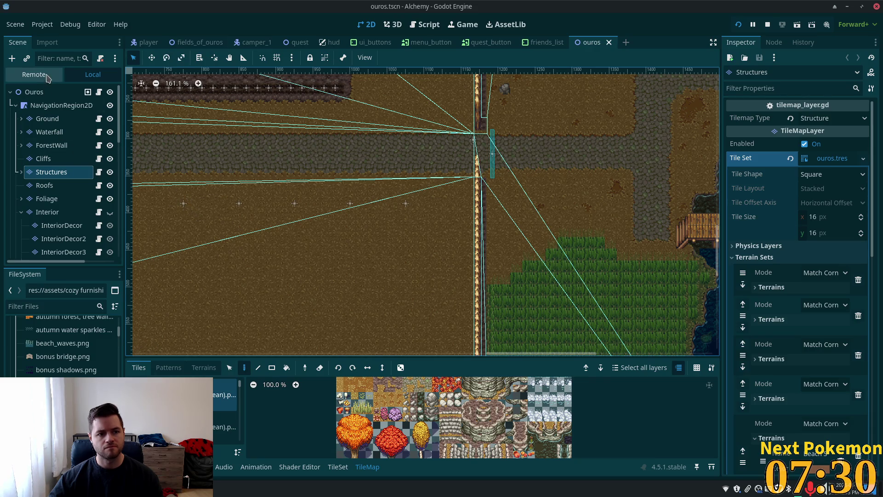
Filter the Scene dock by 'tree' and select TreeFarm11 through TreeFarm14
{"action": "left_click", "coordinate": [62, 59]}
{"action": "type", "text": "tr"}
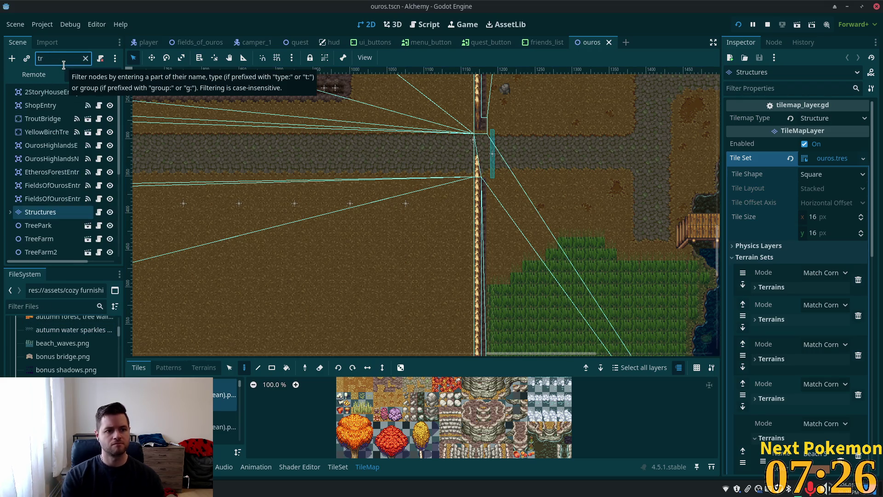
{"action": "type", "text": "ee"}
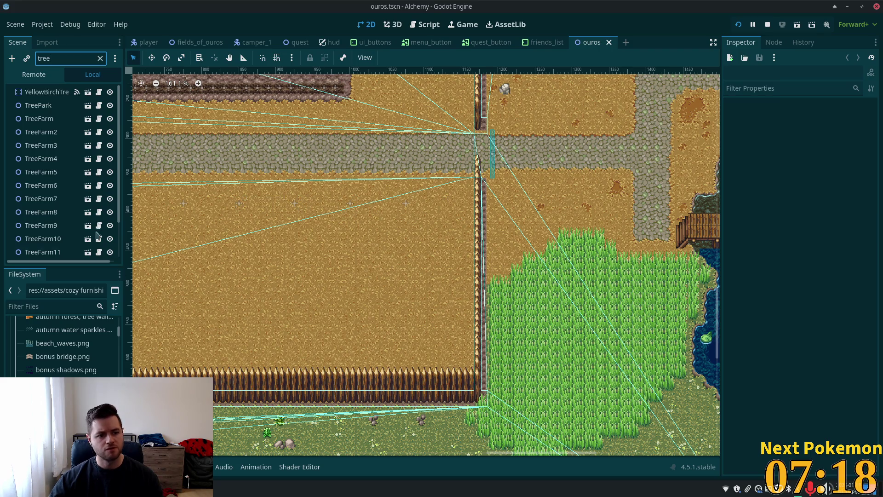
{"action": "scroll", "coordinate": [58, 234], "scroll_direction": "down", "scroll_amount": 3}
{"action": "left_click", "coordinate": [44, 211]}
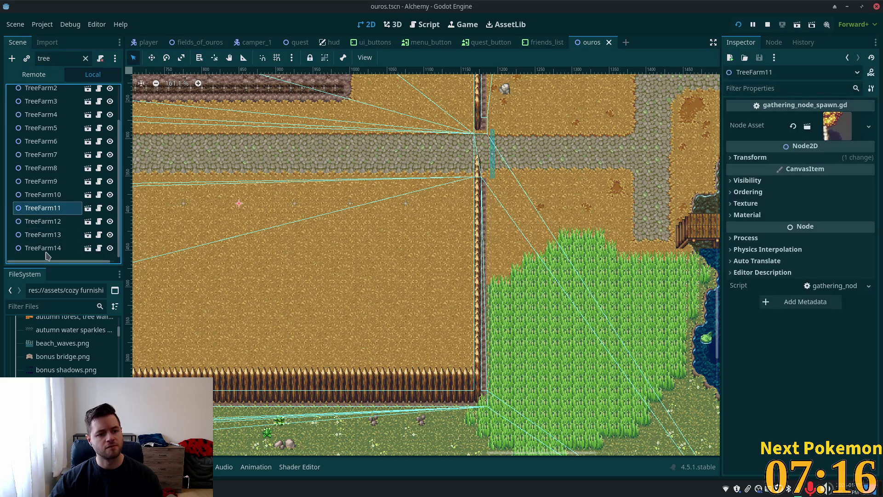
{"action": "left_click", "coordinate": [44, 248], "text": "shift"}
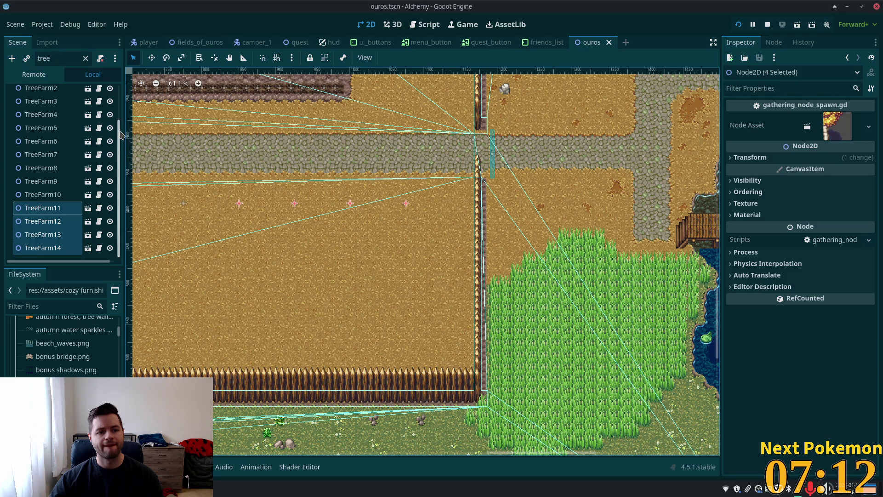
{"action": "scroll", "coordinate": [37, 99], "scroll_direction": "up", "scroll_amount": 3}
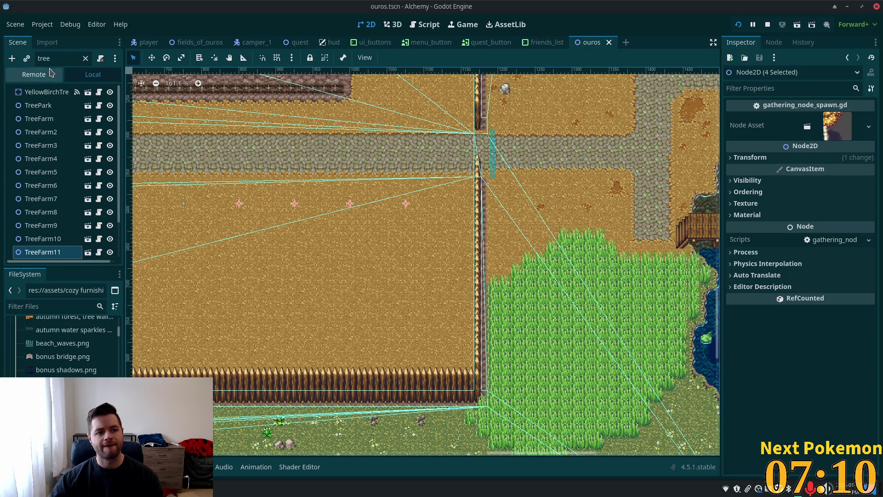
Clear the filter, expand Foliage > Ouros and select the Ouros group
{"action": "left_click", "coordinate": [85, 58]}
{"action": "mouse_move", "coordinate": [119, 123]}
{"action": "left_mouse_down"}
{"action": "mouse_move", "coordinate": [114, 238]}
{"action": "mouse_move", "coordinate": [117, 87]}
{"action": "left_mouse_up"}
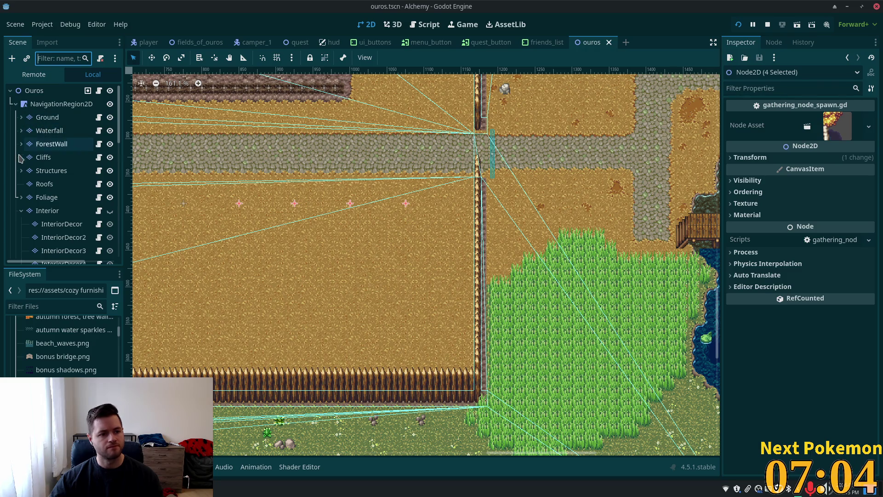
{"action": "left_click", "coordinate": [22, 197]}
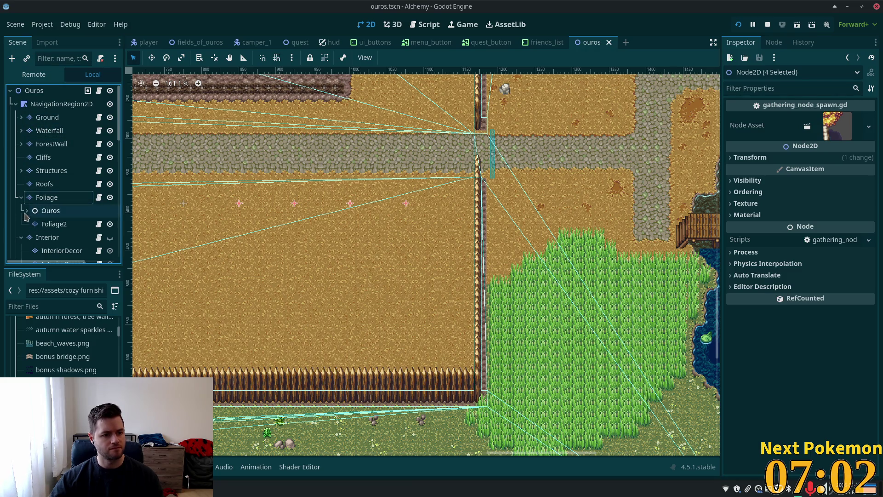
{"action": "left_click", "coordinate": [27, 210]}
{"action": "scroll", "coordinate": [52, 213], "scroll_direction": "down", "scroll_amount": 1}
{"action": "scroll", "coordinate": [52, 213], "scroll_direction": "down", "scroll_amount": 5}
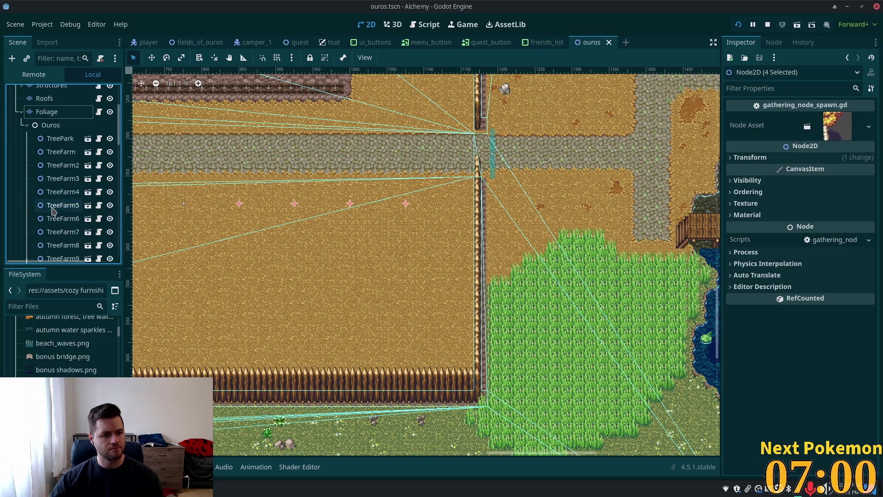
{"action": "scroll", "coordinate": [68, 185], "scroll_direction": "up", "scroll_amount": 5}
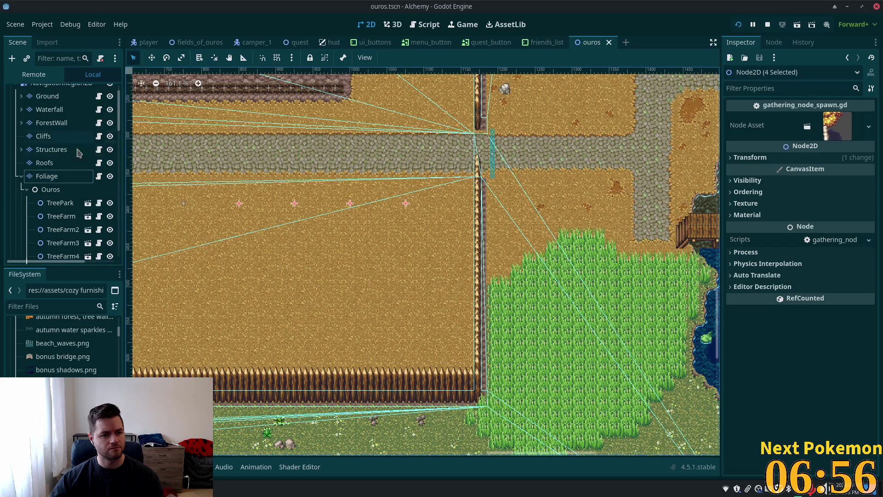
{"action": "scroll", "coordinate": [31, 199], "scroll_direction": "down", "scroll_amount": 5}
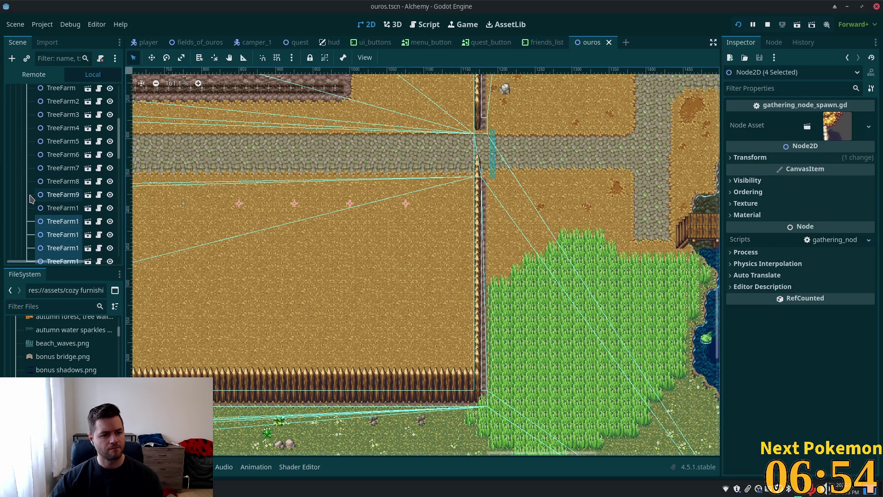
{"action": "scroll", "coordinate": [30, 199], "scroll_direction": "down", "scroll_amount": 2}
{"action": "scroll", "coordinate": [52, 181], "scroll_direction": "up", "scroll_amount": 5}
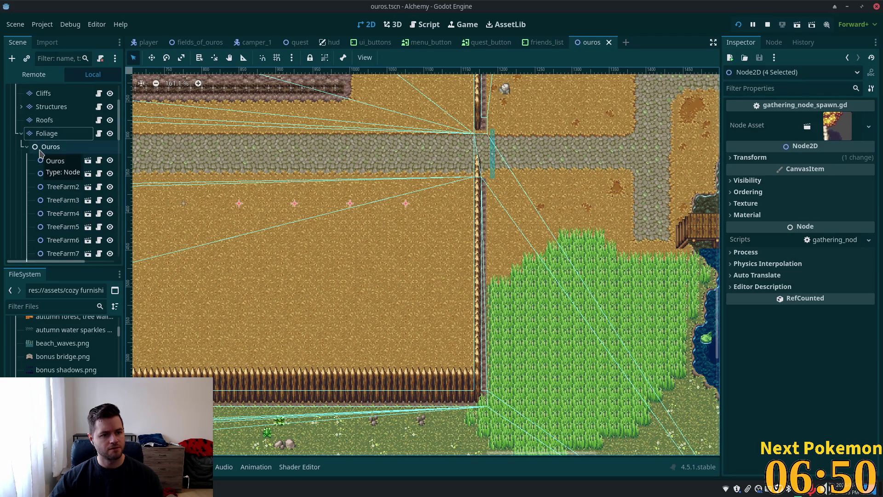
{"action": "left_click", "coordinate": [45, 148]}
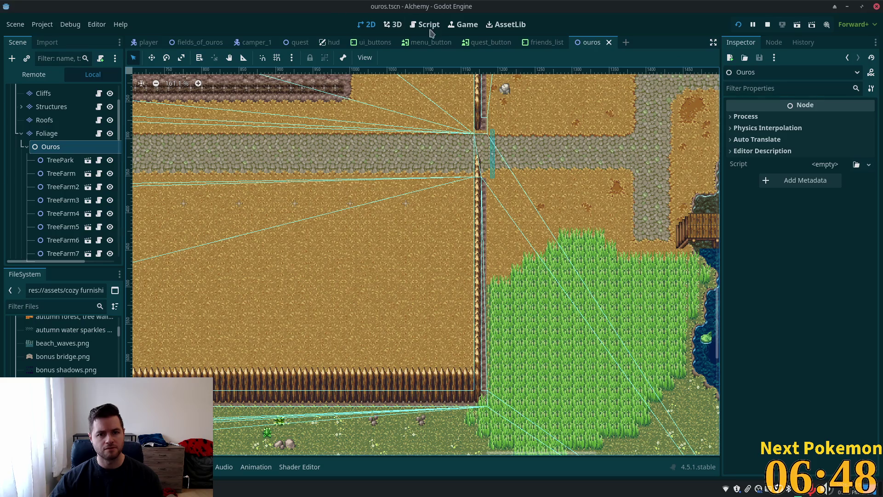
Paste the four TreeFarm nodes under the fields_of_ouros root and save the scene
{"action": "left_click", "coordinate": [180, 42]}
{"action": "scroll", "coordinate": [529, 298], "scroll_direction": "up", "scroll_amount": 2}
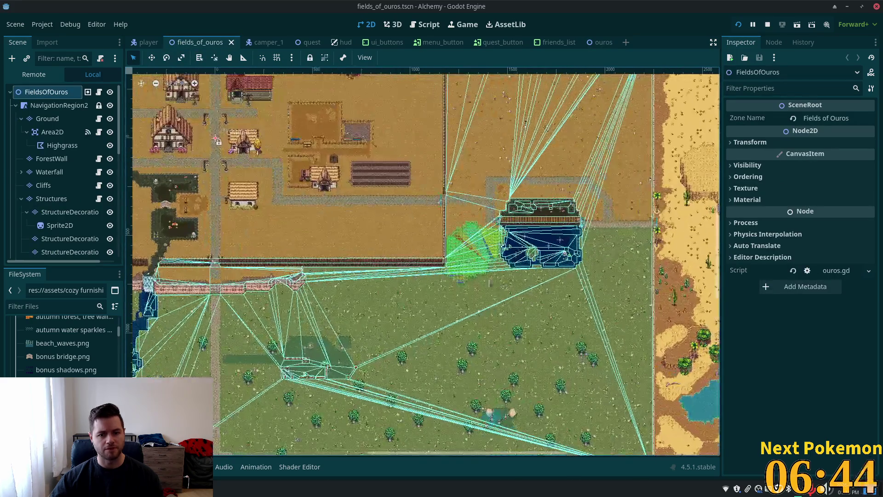
{"action": "left_click", "coordinate": [68, 94]}
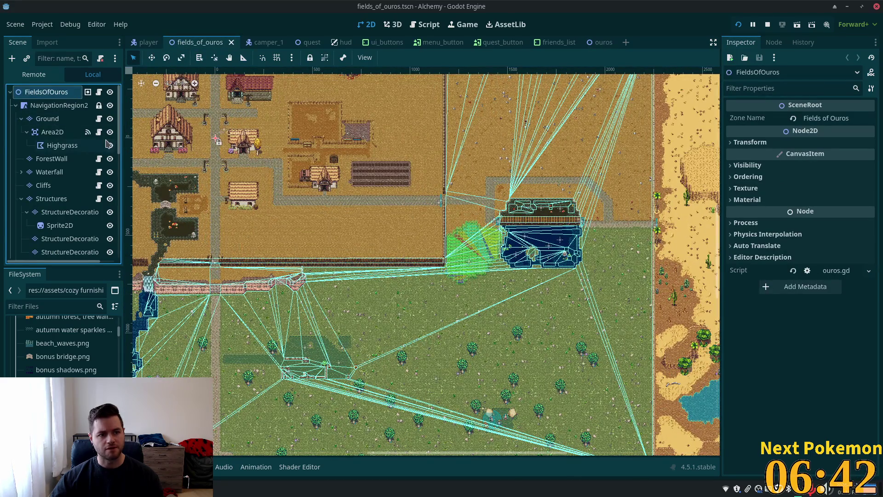
{"action": "key", "text": "ctrl+v"}
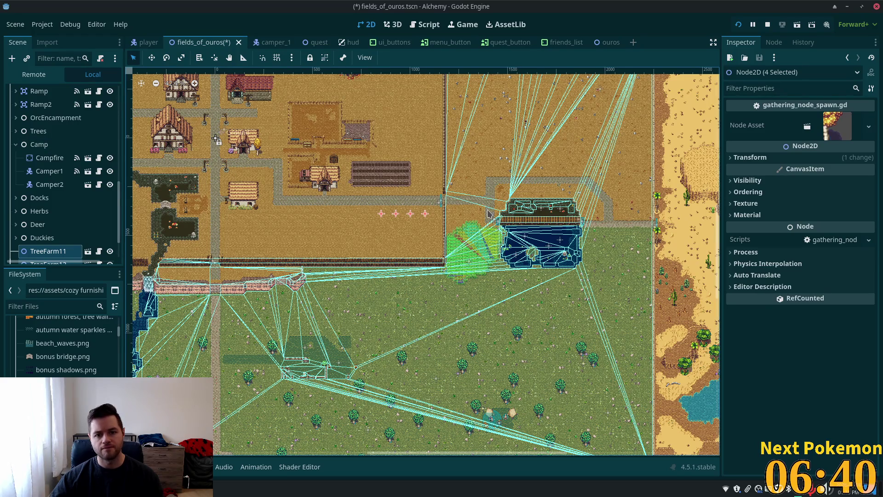
{"action": "key", "text": "ctrl+s"}
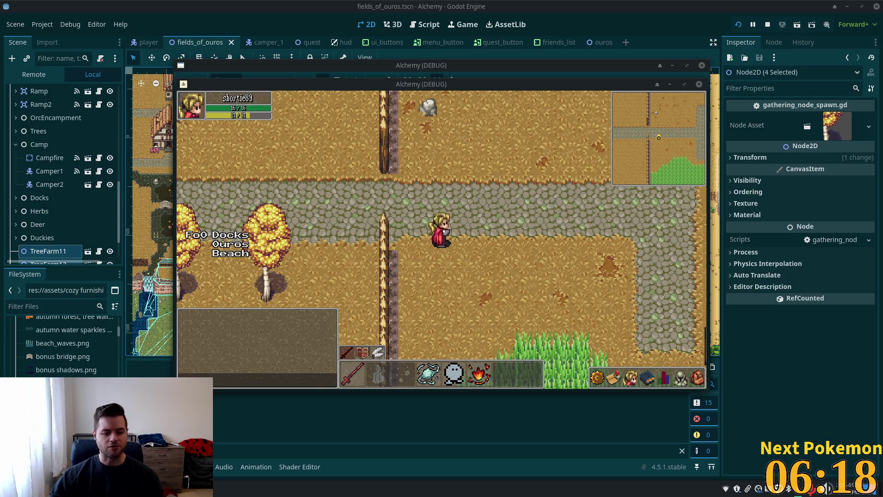
{"action": "key", "text": "super"}
{"action": "type", "text": "stea"}
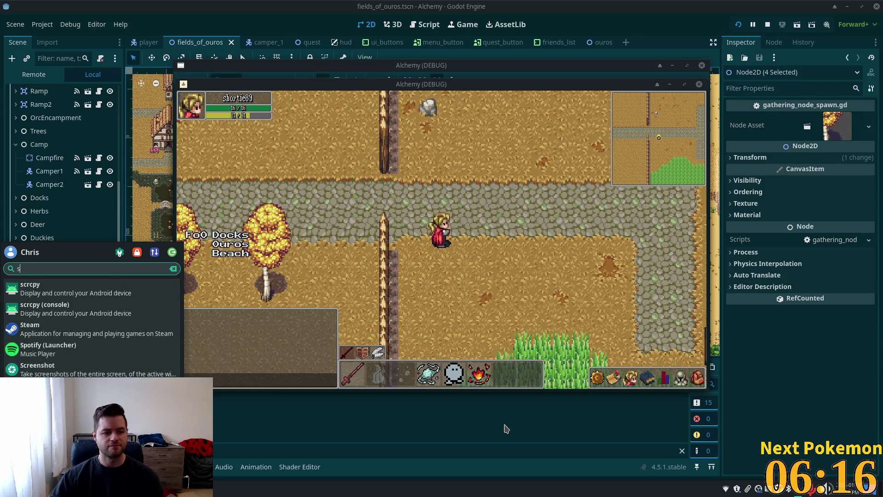
{"action": "left_click", "coordinate": [54, 290]}
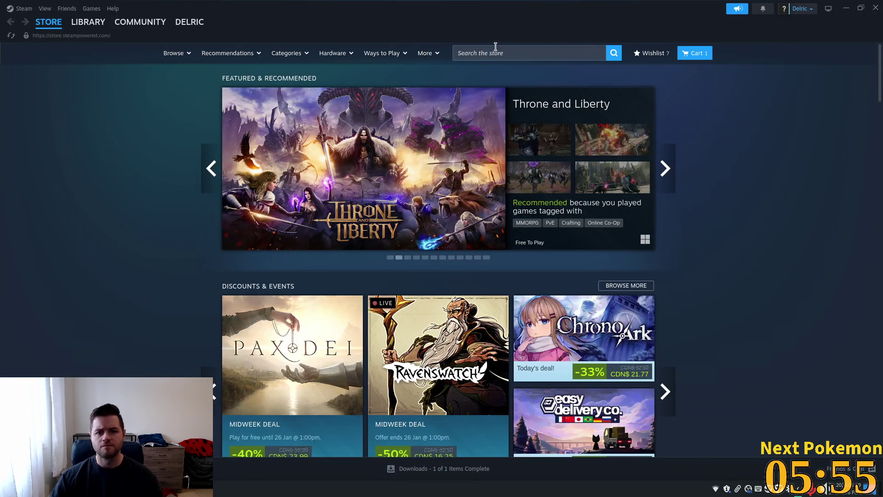
Search the Steam store for 'green hell' and open the Green Hell store page
{"action": "left_click", "coordinate": [492, 57]}
{"action": "type", "text": "greeb"}
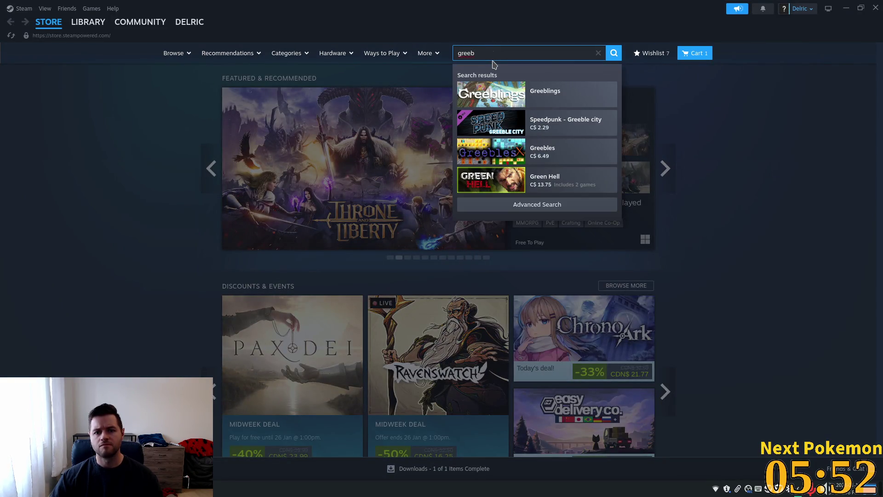
{"action": "key", "text": "BackSpace"}
{"action": "type", "text": "n hell"}
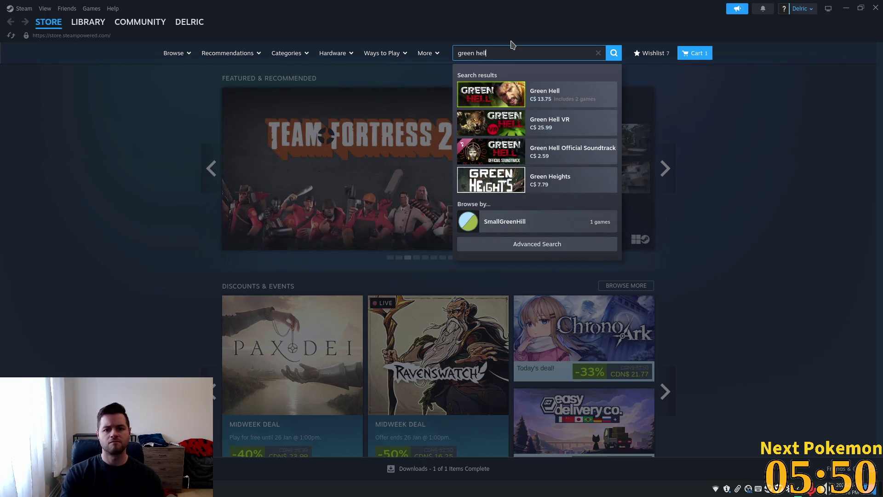
{"action": "left_click", "coordinate": [555, 91]}
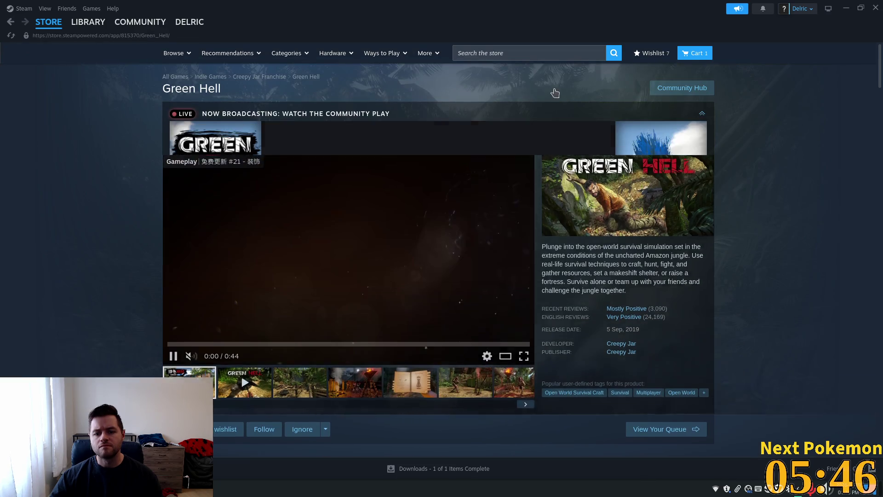
Scroll down the Green Hell page and go to developer Creepy Jar's page
{"action": "scroll", "coordinate": [78, 118], "scroll_direction": "down", "scroll_amount": 5}
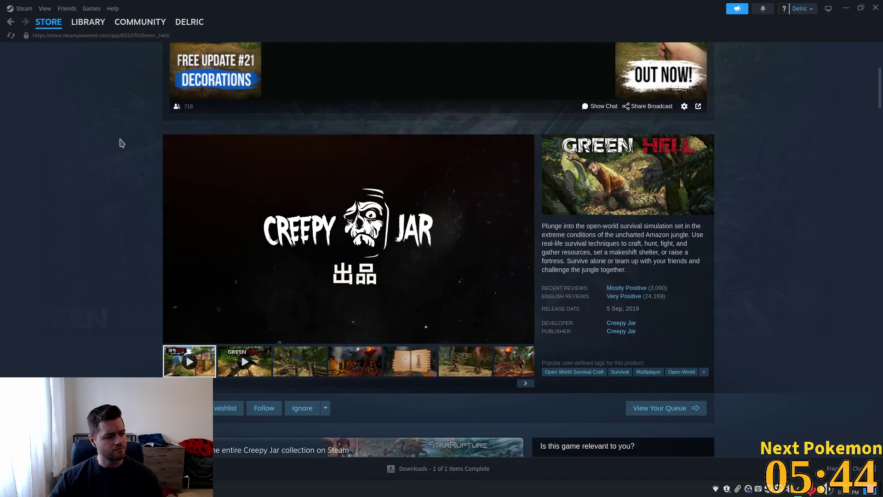
{"action": "scroll", "coordinate": [102, 155], "scroll_direction": "down", "scroll_amount": 5}
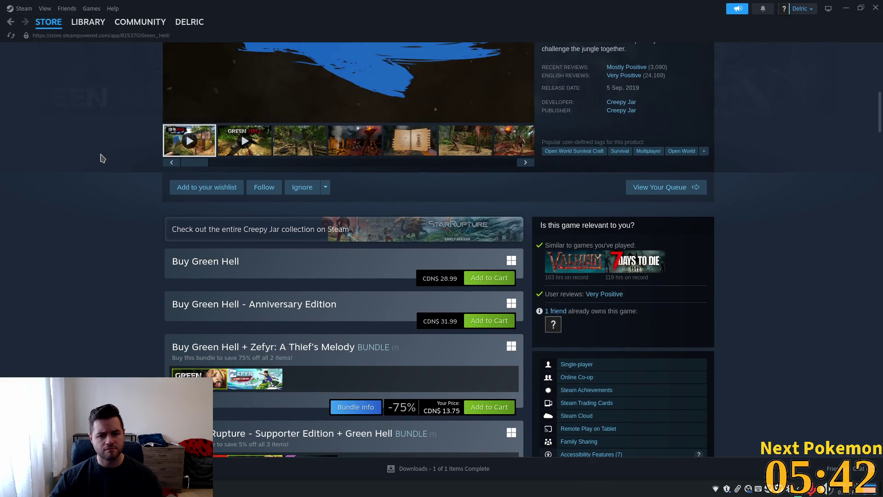
{"action": "scroll", "coordinate": [102, 158], "scroll_direction": "down", "scroll_amount": 2}
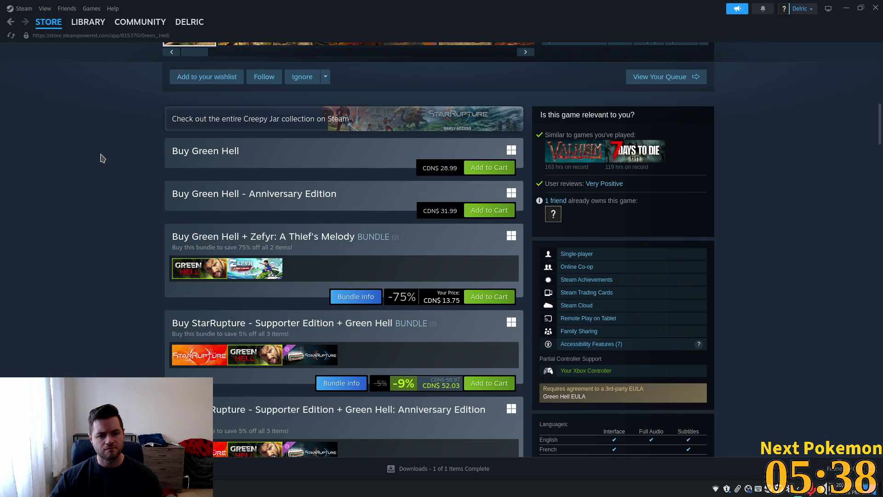
{"action": "scroll", "coordinate": [102, 158], "scroll_direction": "up", "scroll_amount": 10}
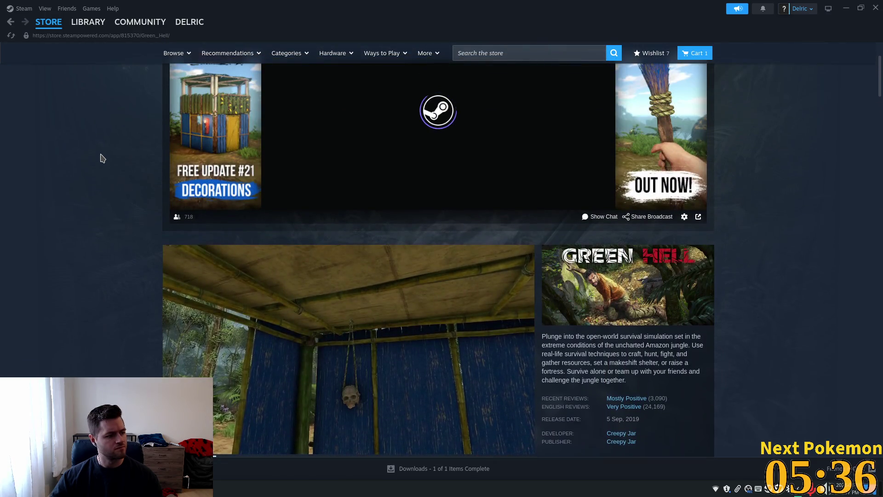
{"action": "scroll", "coordinate": [101, 156], "scroll_direction": "down", "scroll_amount": 4}
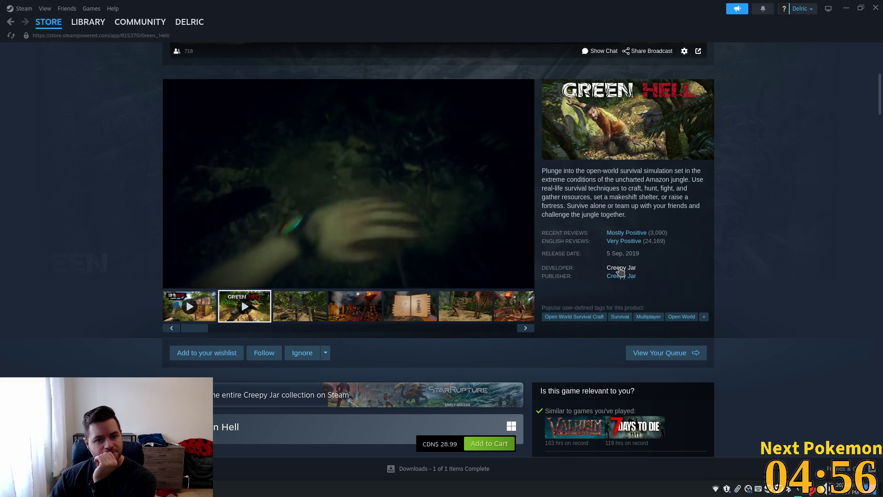
{"action": "left_click", "coordinate": [620, 269]}
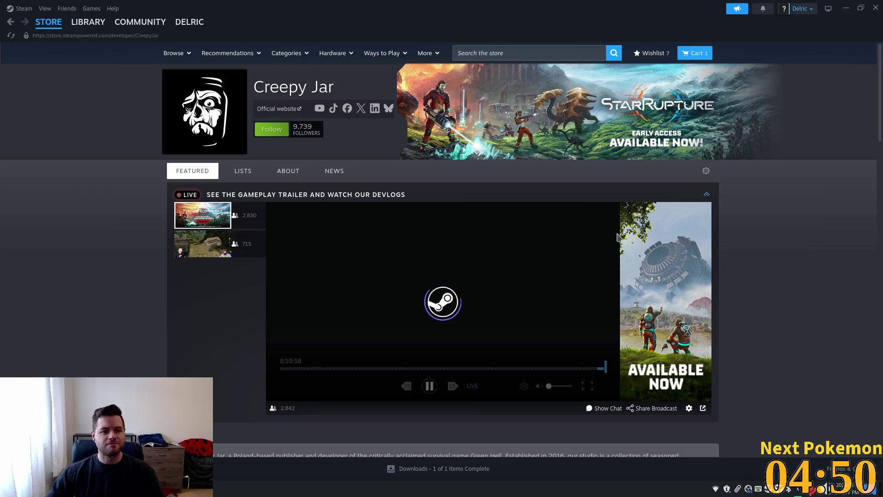
View Creepy Jar's ABOUT information, then return to the STORE front page
{"action": "left_click", "coordinate": [282, 172]}
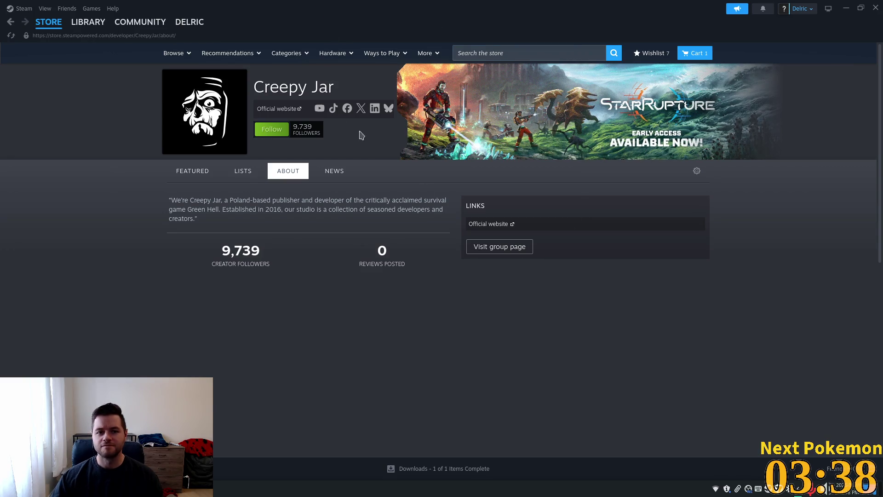
{"action": "left_click", "coordinate": [49, 22]}
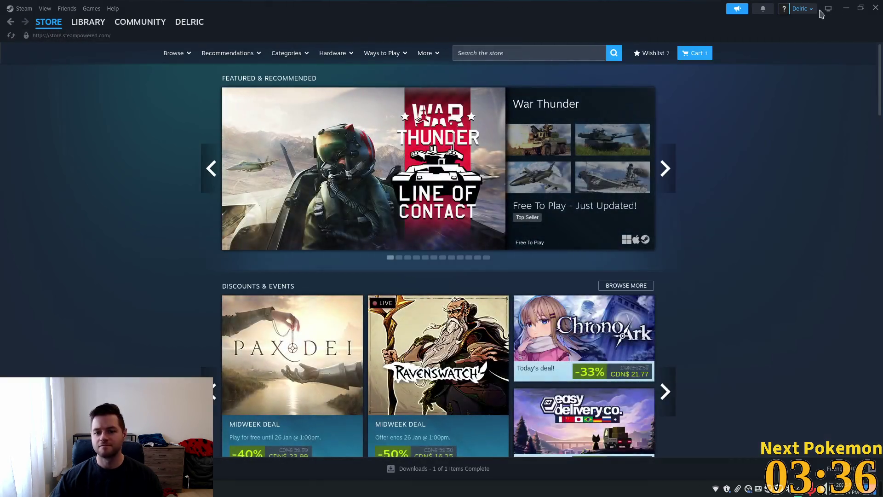
{"action": "left_click", "coordinate": [528, 54]}
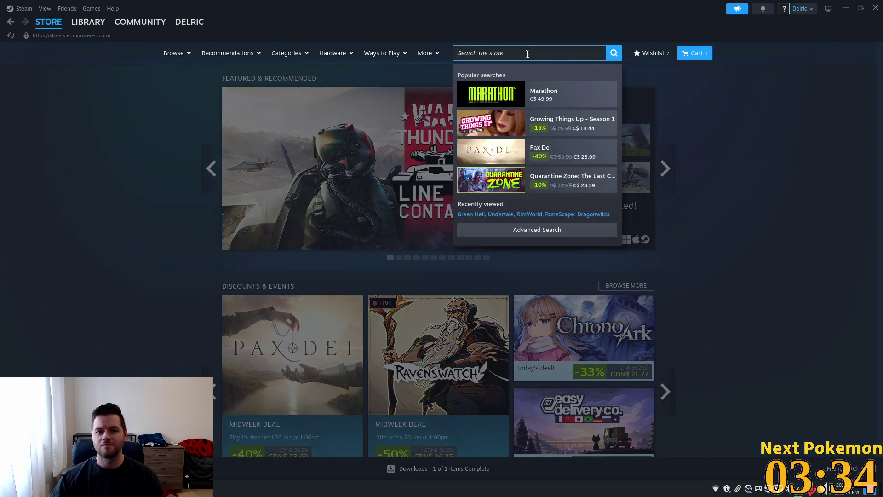
{"action": "left_click", "coordinate": [775, 172]}
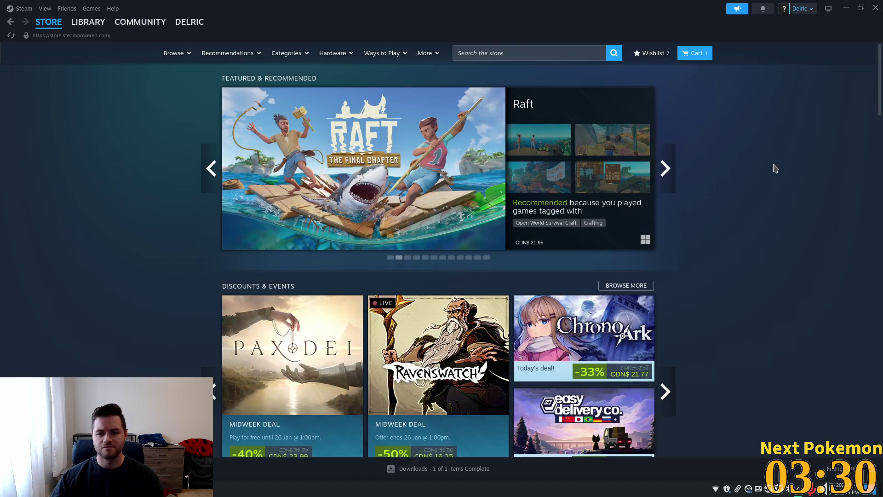
{"action": "scroll", "coordinate": [775, 168], "scroll_direction": "down", "scroll_amount": 15}
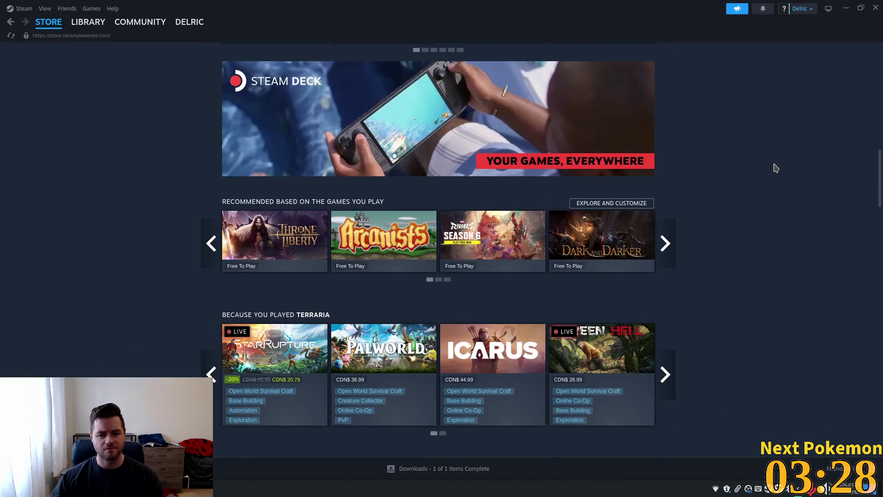
{"action": "scroll", "coordinate": [764, 117], "scroll_direction": "down", "scroll_amount": 6}
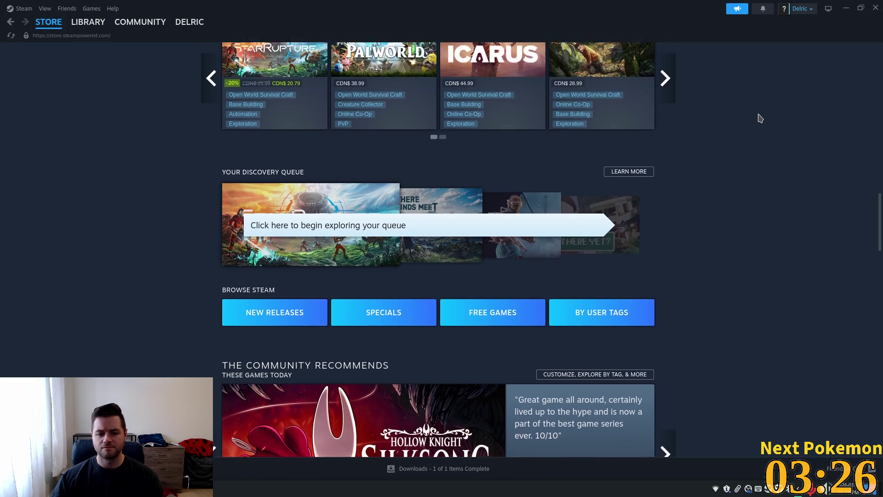
{"action": "scroll", "coordinate": [760, 119], "scroll_direction": "down", "scroll_amount": 9}
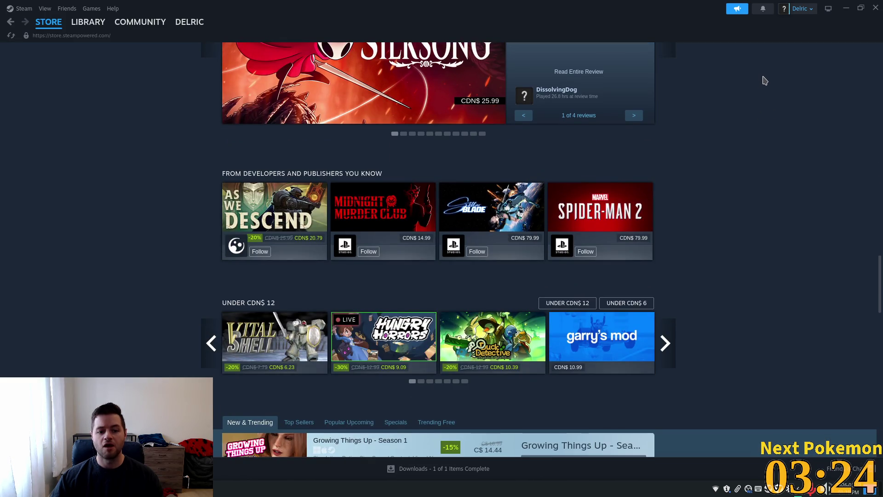
{"action": "scroll", "coordinate": [784, 99], "scroll_direction": "down", "scroll_amount": 10}
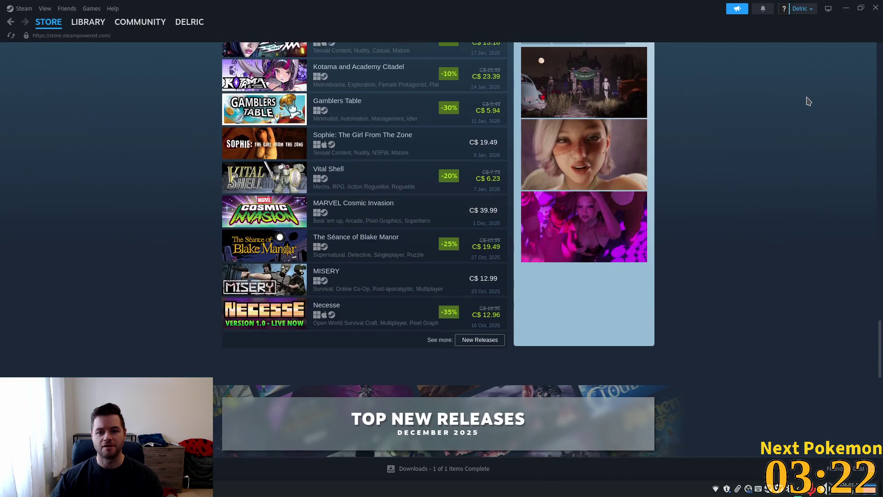
{"action": "scroll", "coordinate": [809, 101], "scroll_direction": "down", "scroll_amount": 6}
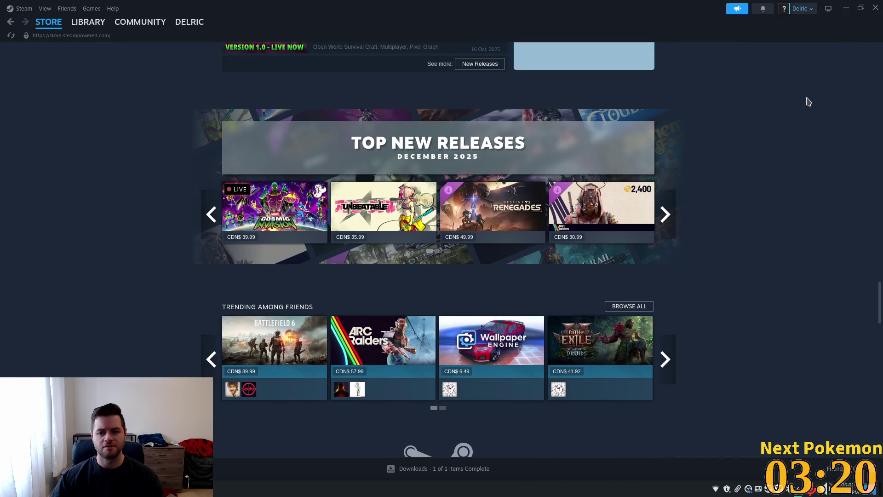
{"action": "left_click", "coordinate": [871, 9]}
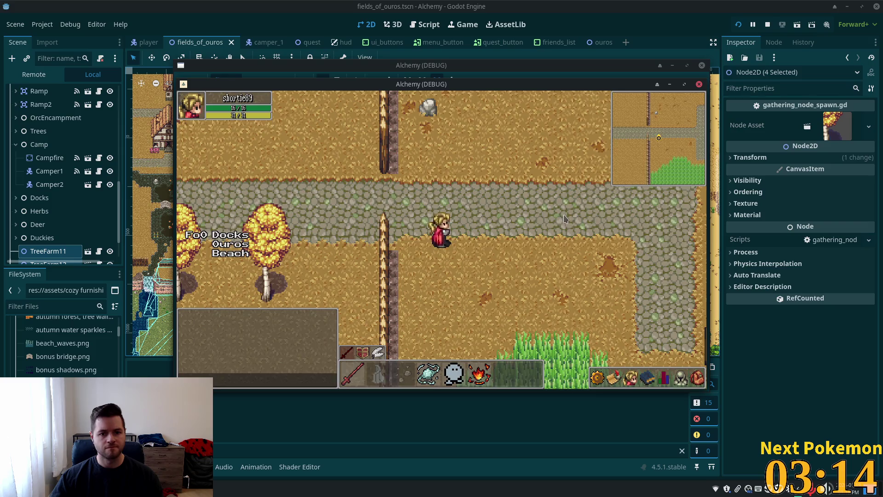
In the game window, walk the player repeatedly left and right between Ouros and the crossroads
{"action": "left_click", "coordinate": [564, 214]}
{"action": "key", "text": "Left"}
{"action": "key", "text": "Right"}
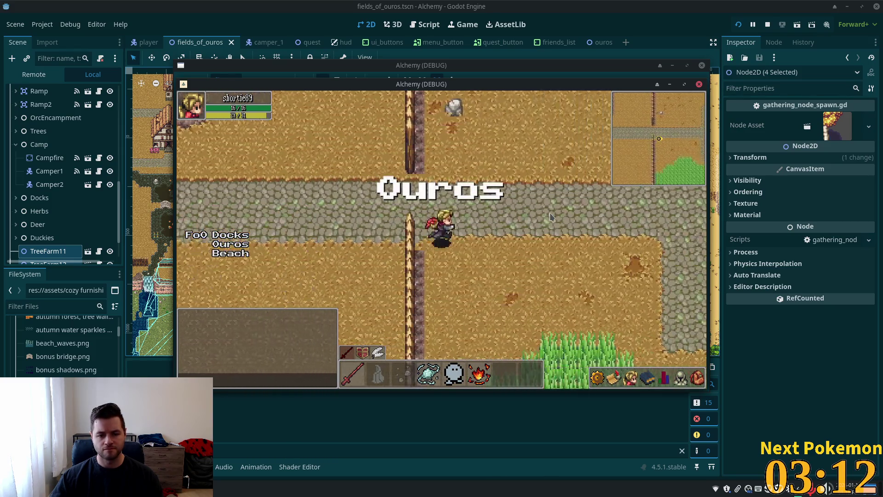
{"action": "key", "text": "Left"}
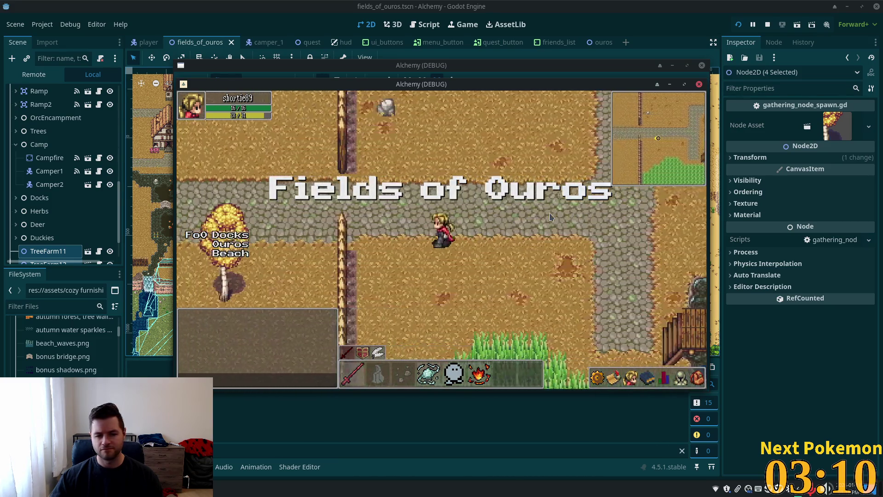
{"action": "key", "text": "Left"}
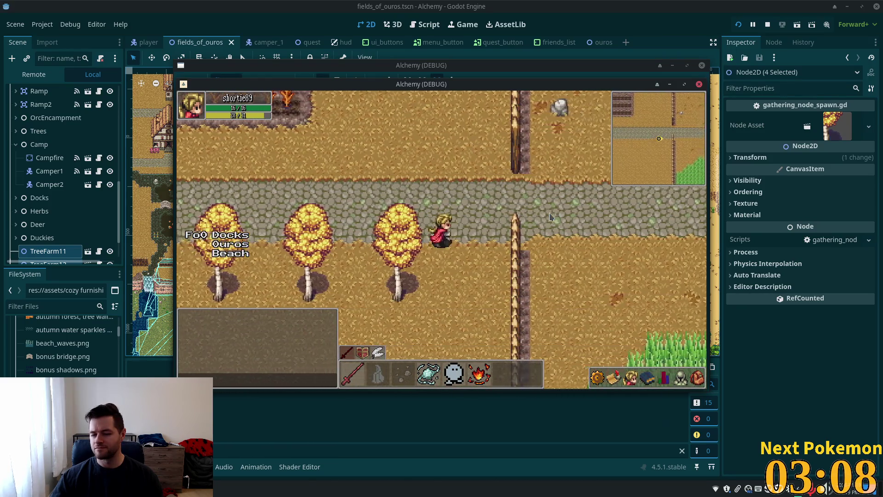
{"action": "key", "text": "Right"}
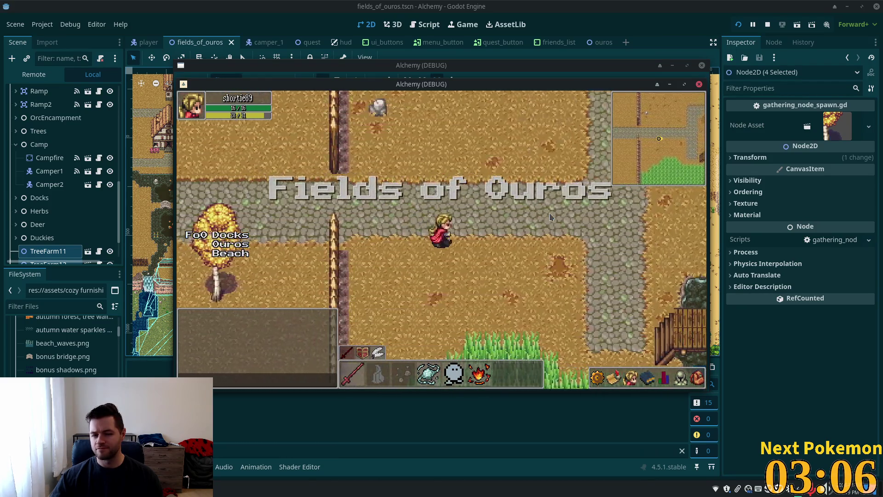
{"action": "key", "text": "Left"}
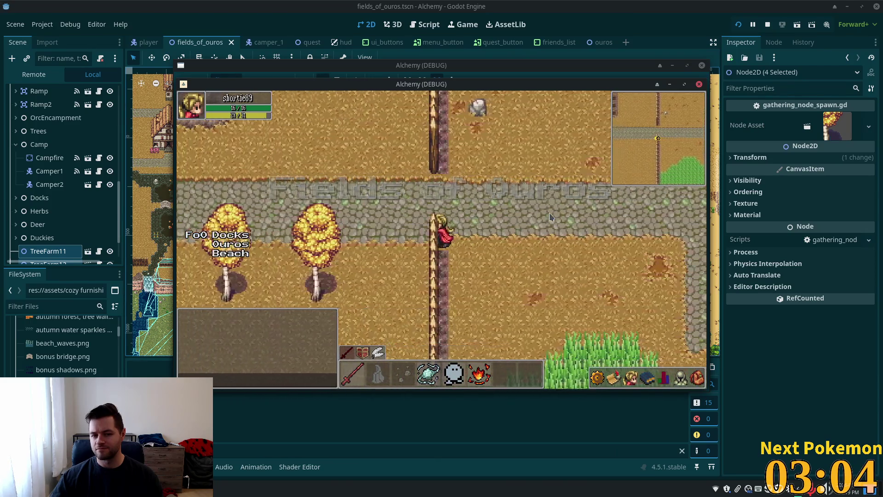
{"action": "key", "text": "Left"}
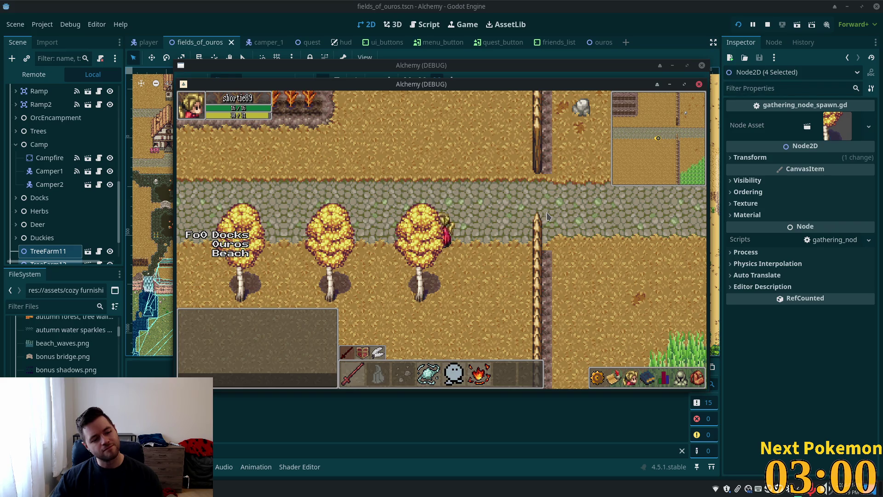
{"action": "key", "text": "Right"}
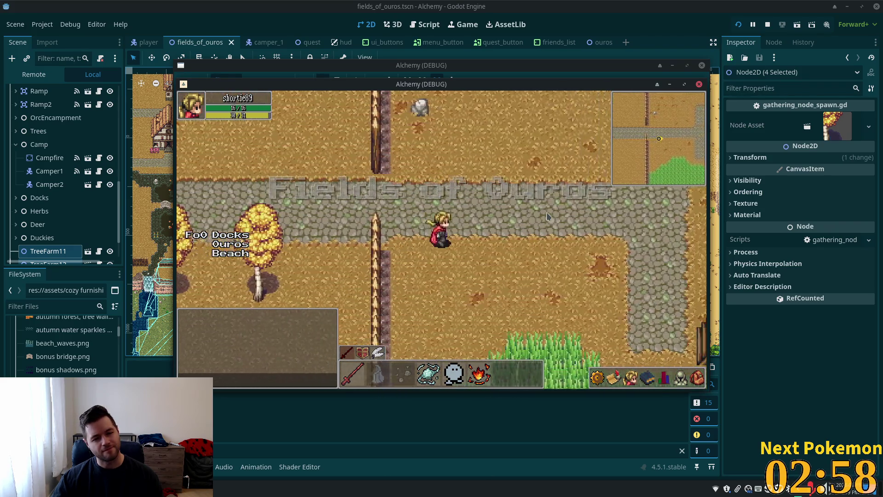
{"action": "key", "text": "Left"}
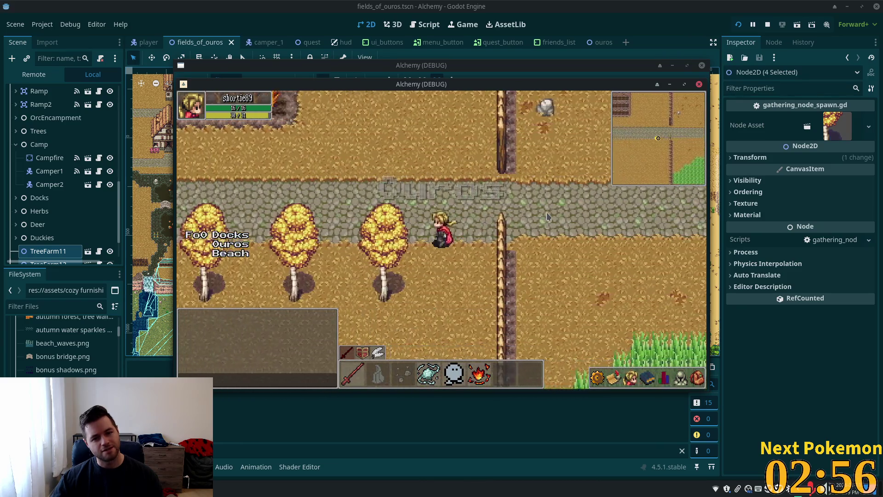
{"action": "key", "text": "Left"}
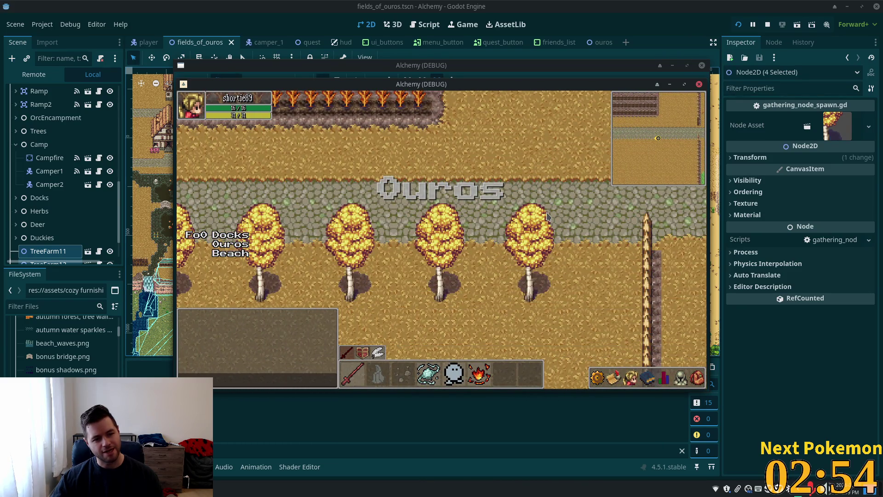
{"action": "key", "text": "Up"}
{"action": "key", "text": "Right"}
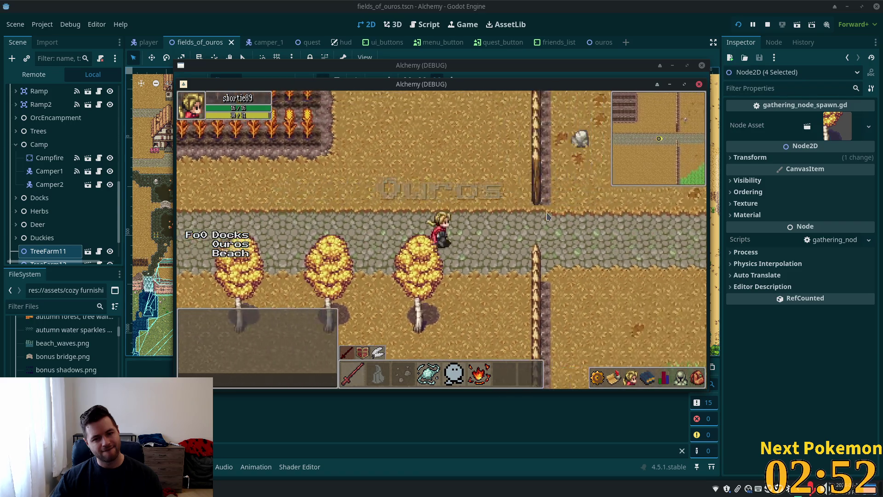
{"action": "key", "text": "Right"}
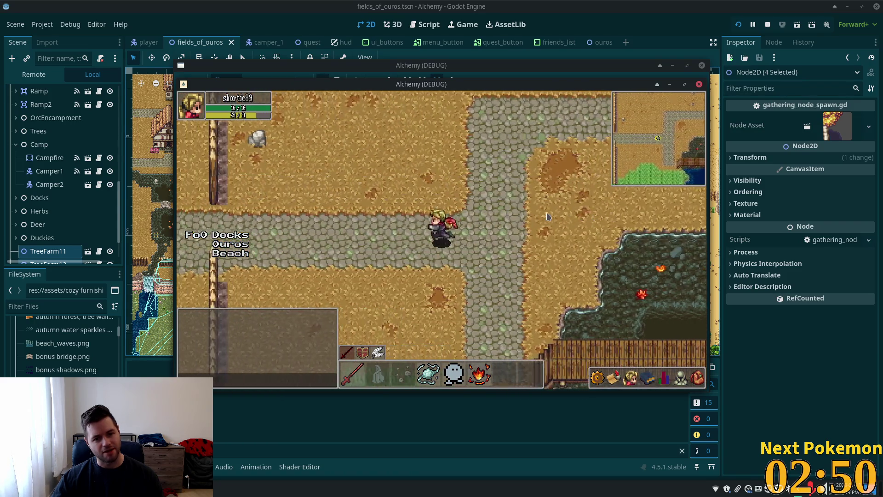
{"action": "key", "text": "Left"}
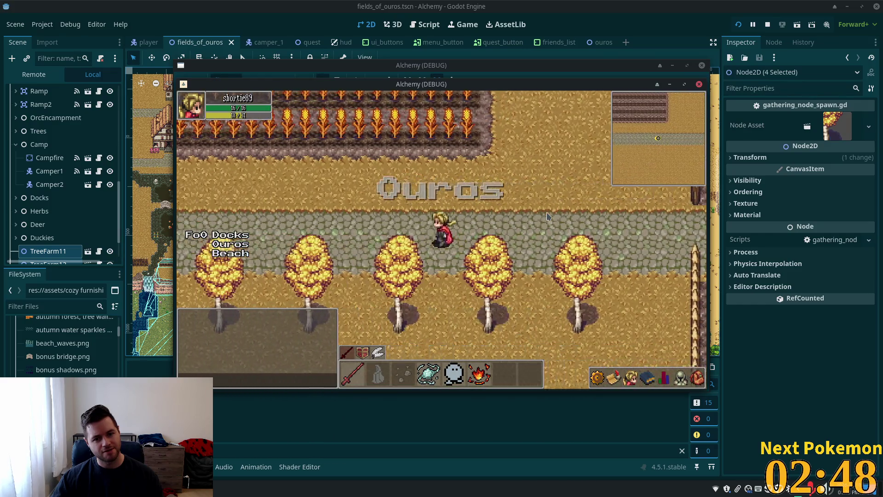
{"action": "key", "text": "Right"}
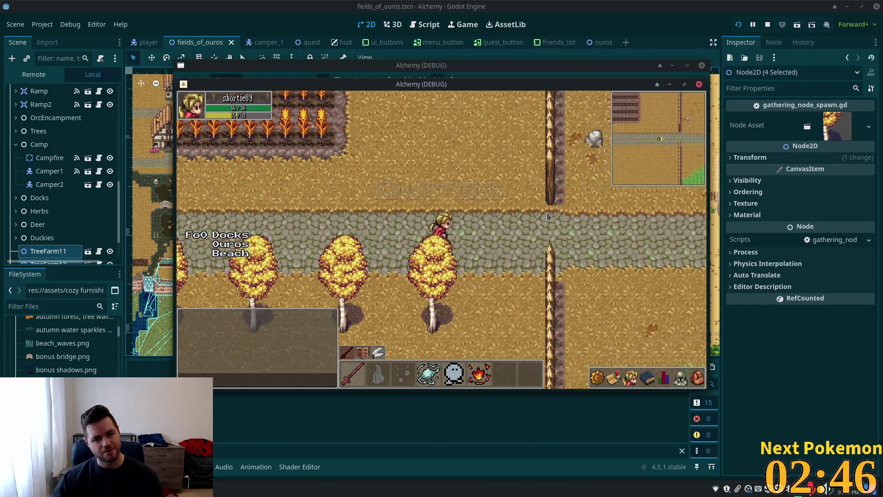
{"action": "key", "text": "Right"}
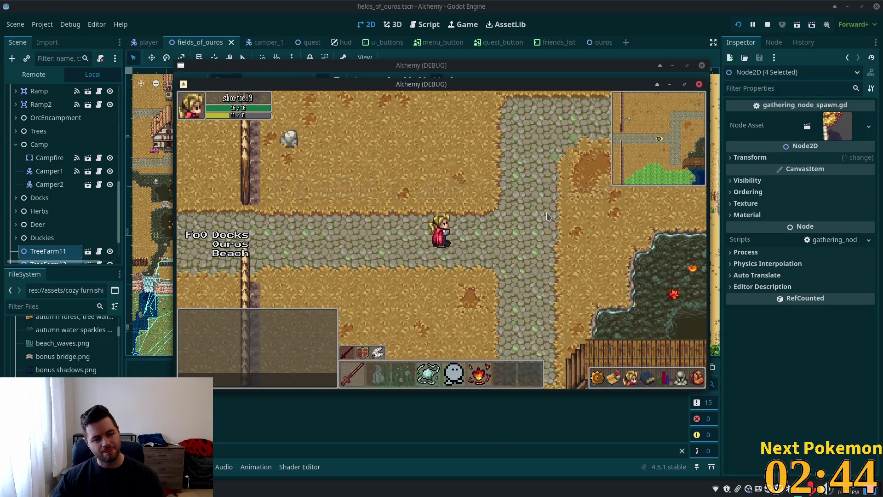
{"action": "key", "text": "Left"}
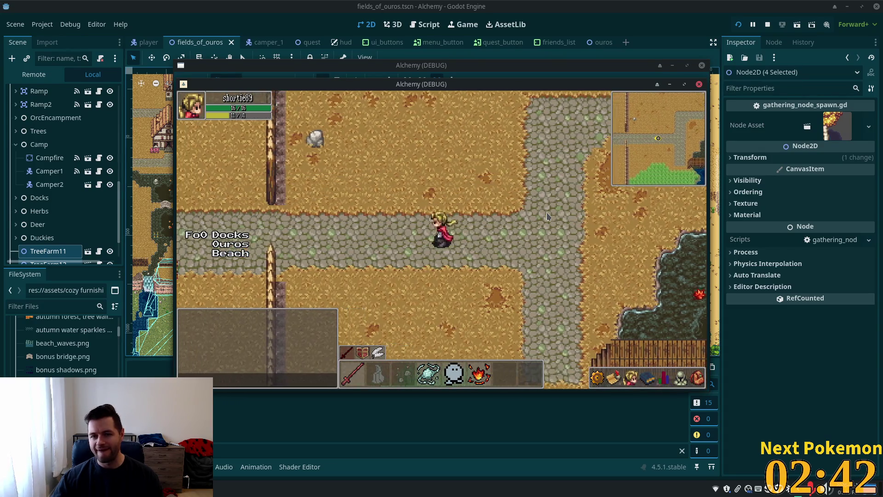
{"action": "key", "text": "Left"}
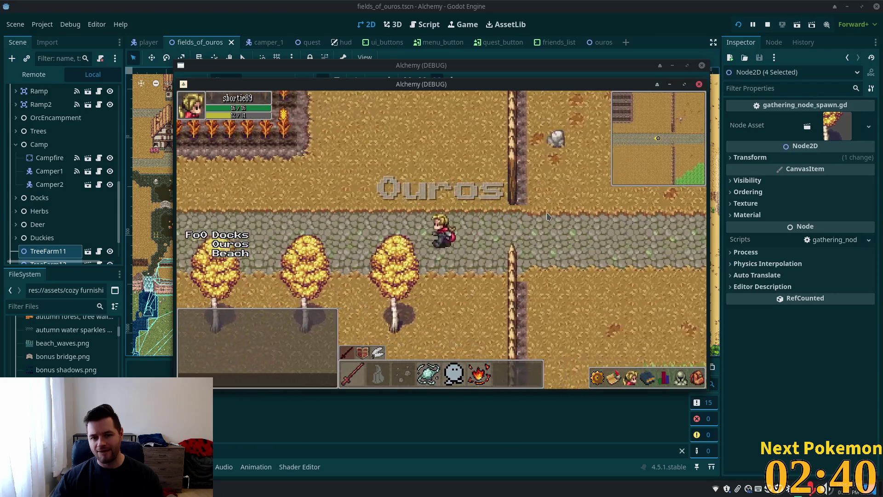
{"action": "key", "text": "Left"}
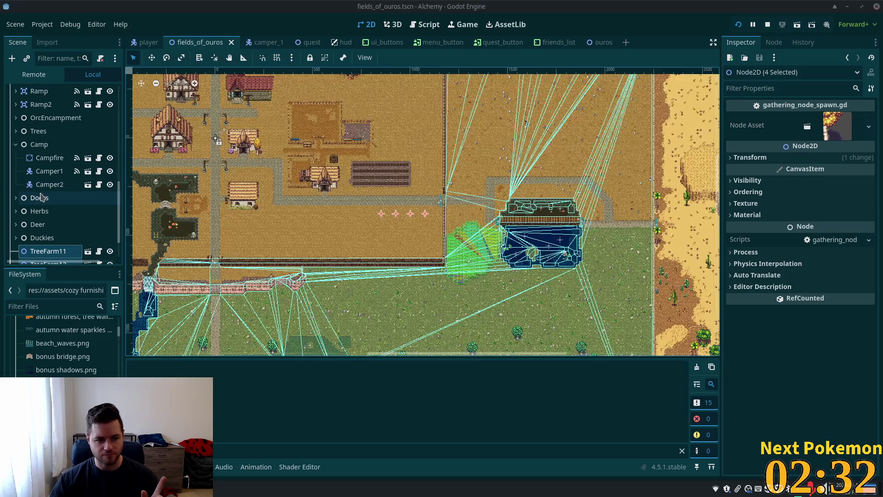
Inspect TreeFarm11's spawn script, try making TreeFarm11 local, then undo it
{"action": "scroll", "coordinate": [54, 198], "scroll_direction": "down", "scroll_amount": 3}
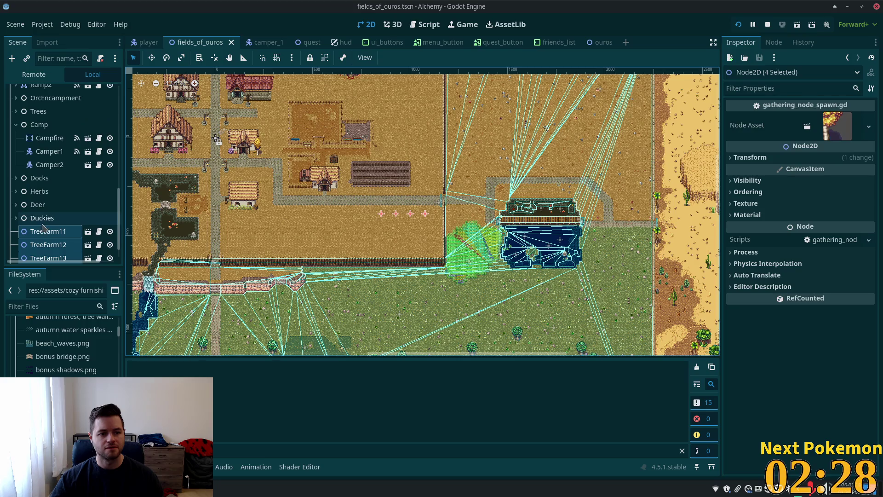
{"action": "left_click", "coordinate": [42, 212]}
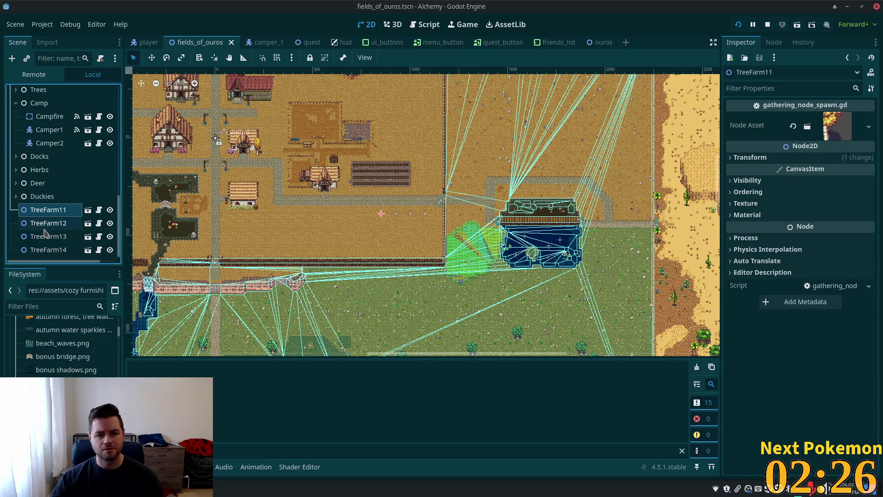
{"action": "left_click", "coordinate": [99, 210]}
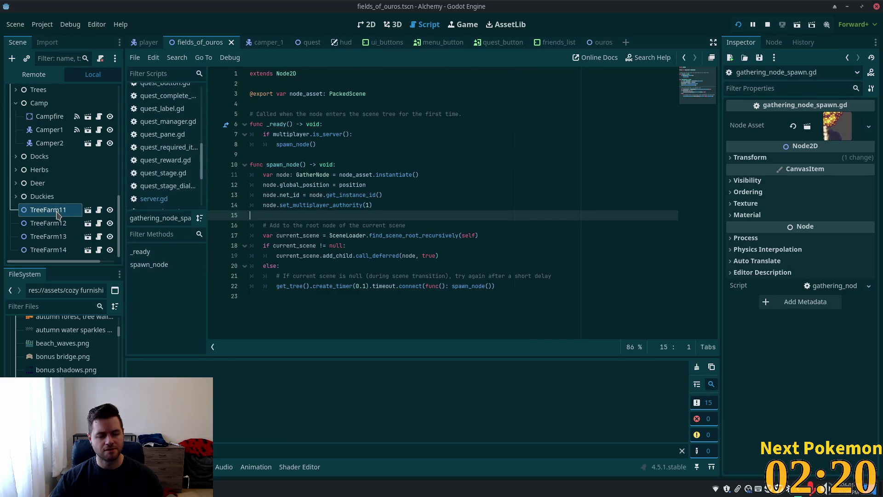
{"action": "left_click", "coordinate": [51, 249], "text": "shift"}
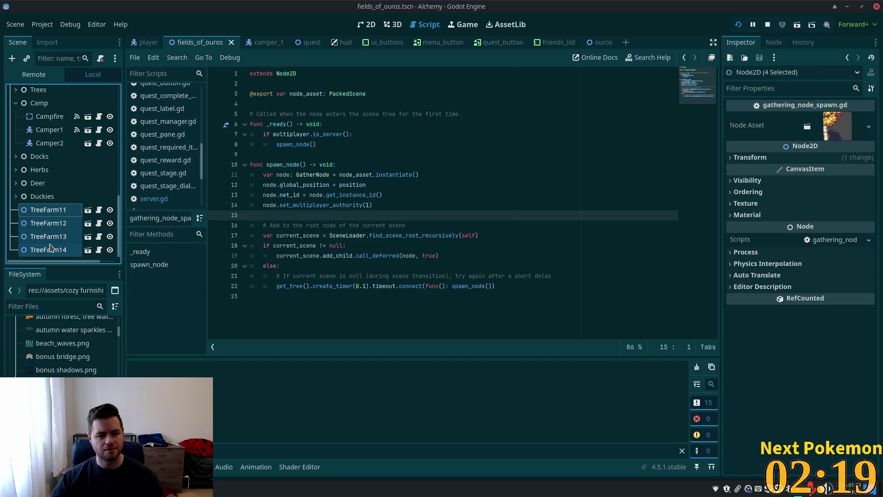
{"action": "right_click", "coordinate": [61, 214]}
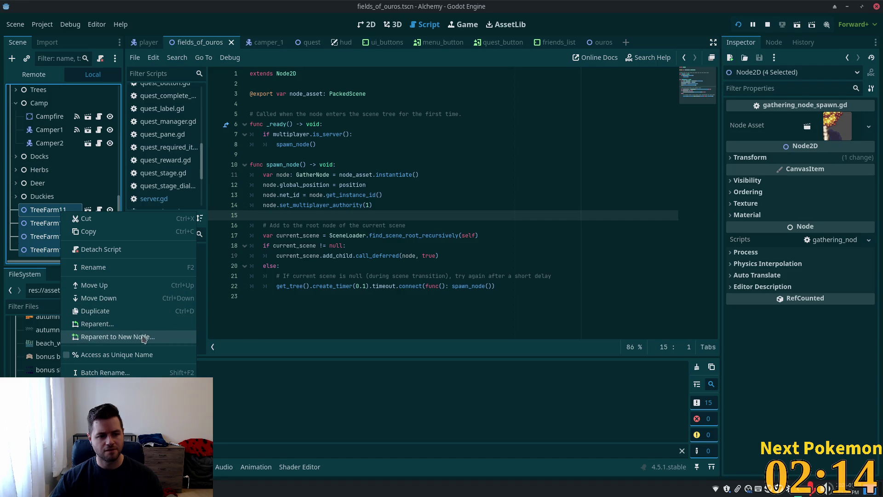
{"action": "left_click", "coordinate": [51, 210]}
{"action": "right_click", "coordinate": [51, 209]}
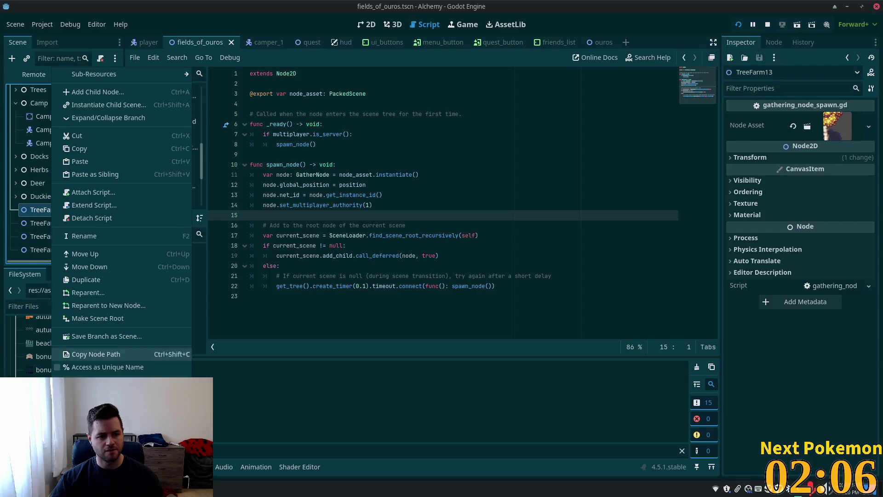
{"action": "left_click", "coordinate": [106, 410]}
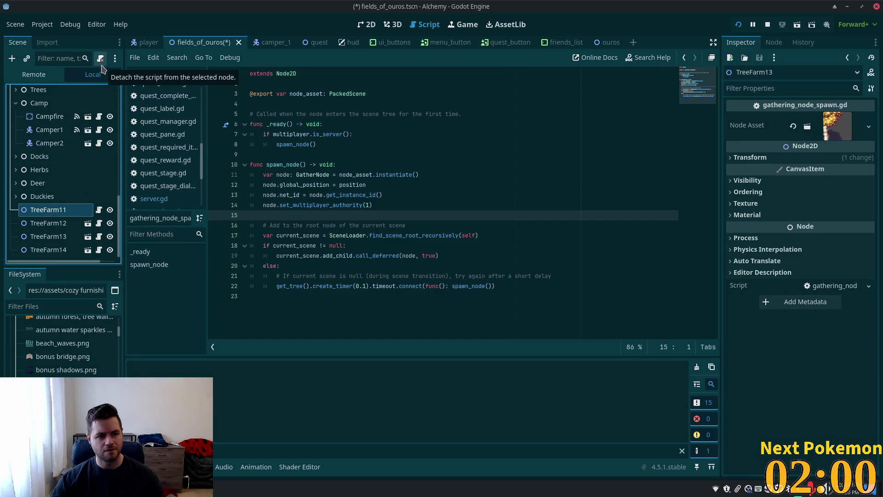
{"action": "key", "text": "ctrl+z"}
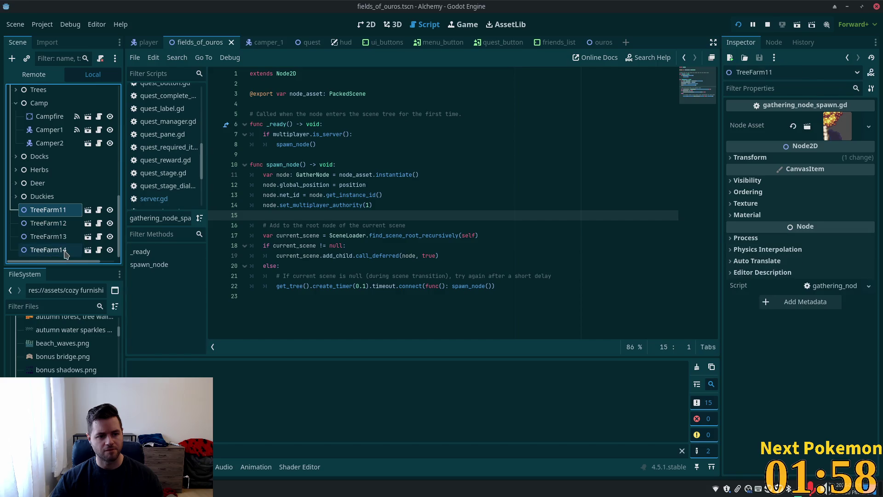
Detach the spawn script from TreeFarm11–14, save the scene and run the project
{"action": "left_click", "coordinate": [55, 252], "text": "shift"}
{"action": "left_click", "coordinate": [100, 58]}
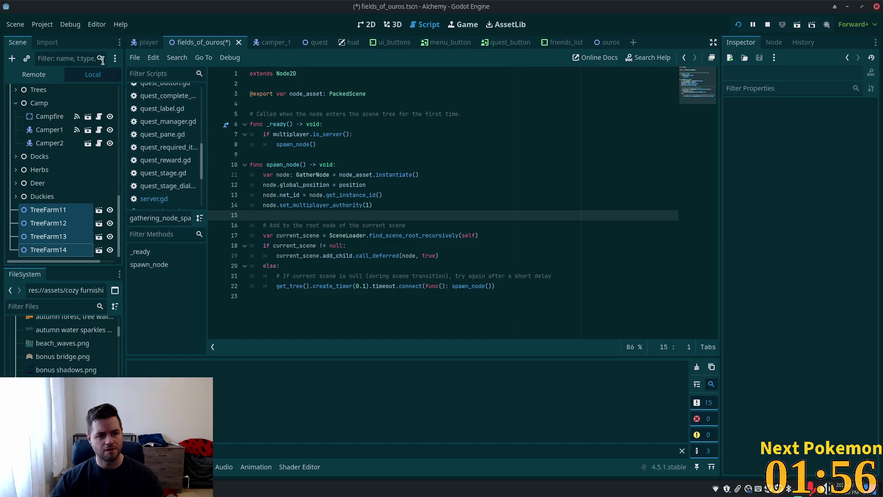
{"action": "key", "text": "ctrl+s"}
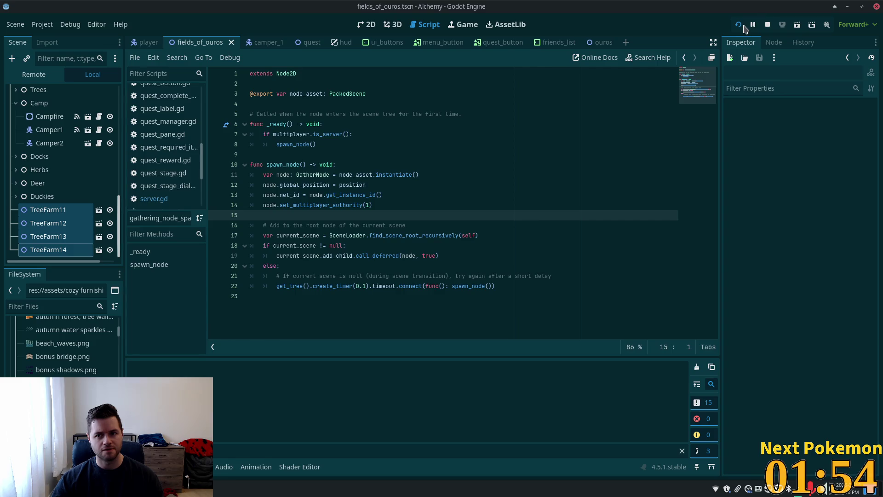
{"action": "left_click", "coordinate": [740, 25]}
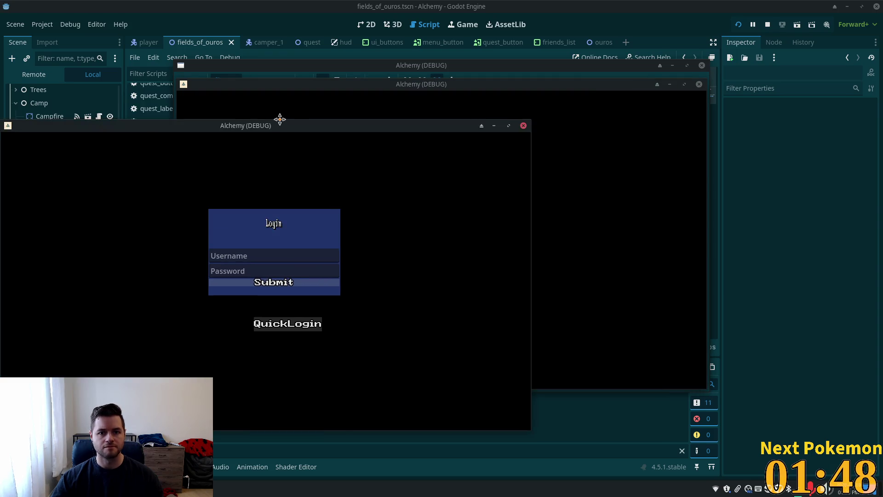
Move the third game window into view, walk the character right and left, then return to the editor
{"action": "left_click_drag", "start_coordinate": [289, 125], "coordinate": [355, 119]}
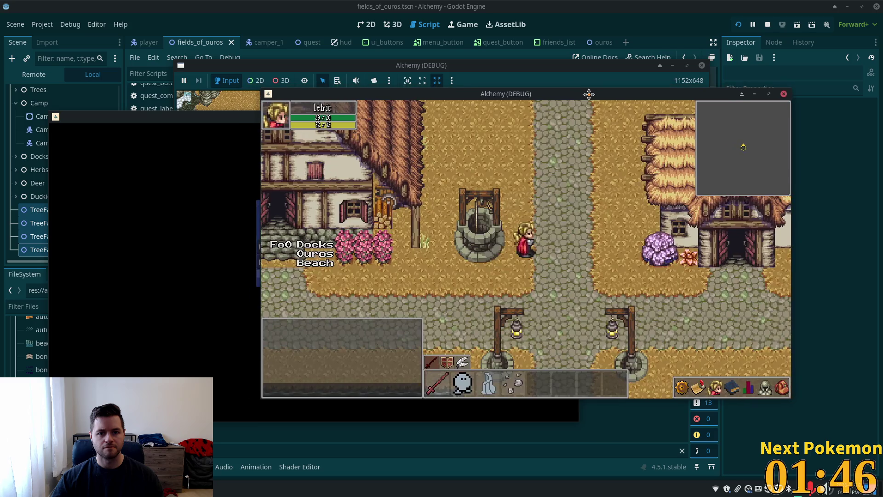
{"action": "key", "text": "Right"}
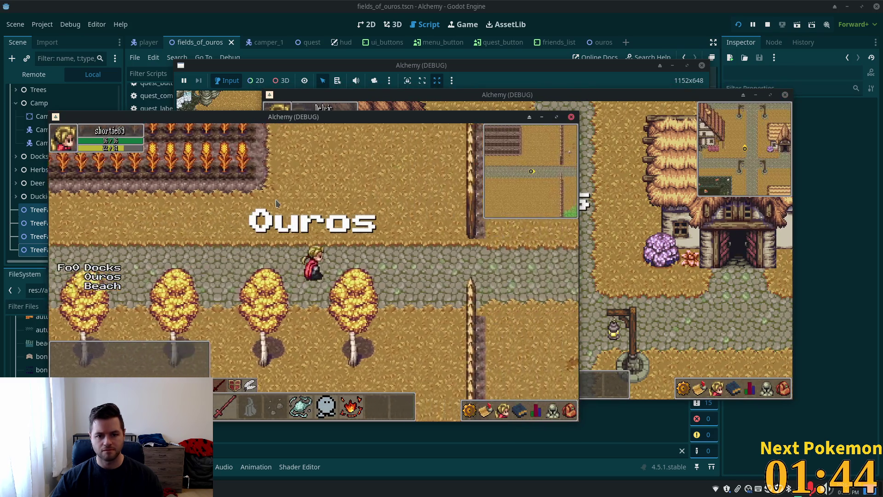
{"action": "key", "text": "Left"}
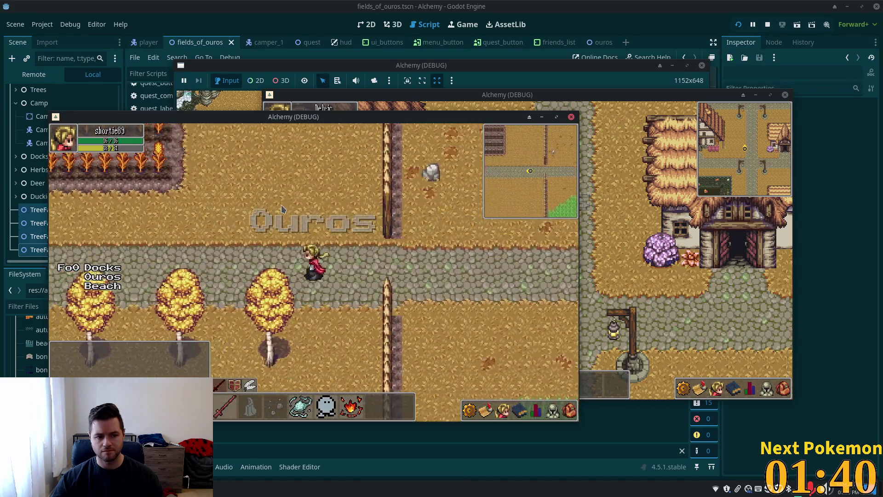
{"action": "left_click", "coordinate": [581, 59]}
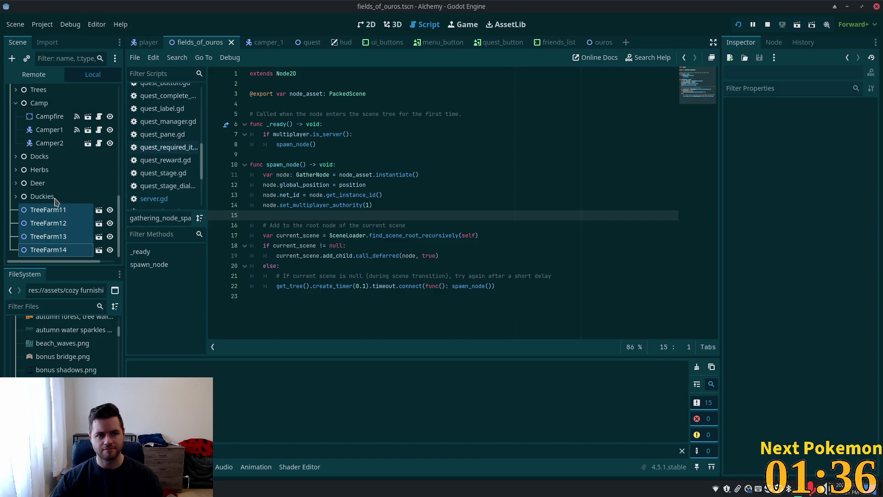
Stop the game and make TreeFarm11, TreeFarm12 and TreeFarm13 local to the scene
{"action": "left_click", "coordinate": [766, 24]}
{"action": "right_click", "coordinate": [73, 210]}
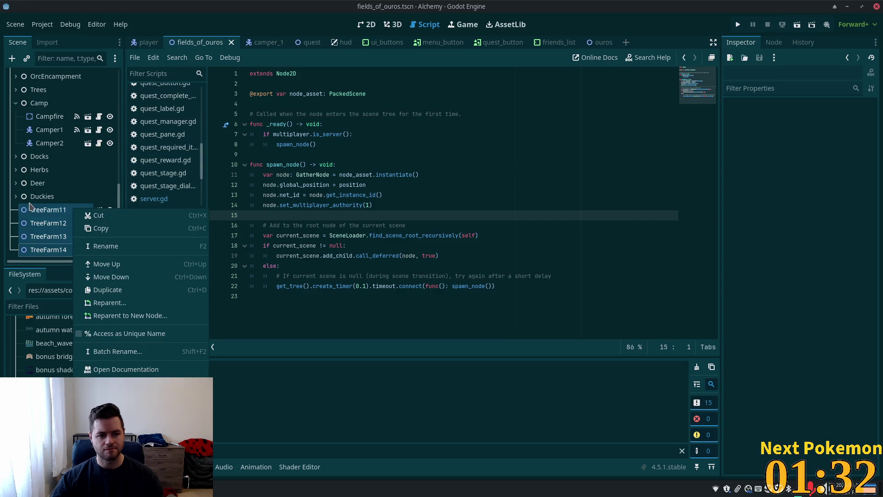
{"action": "left_click", "coordinate": [46, 210]}
{"action": "right_click", "coordinate": [57, 210]}
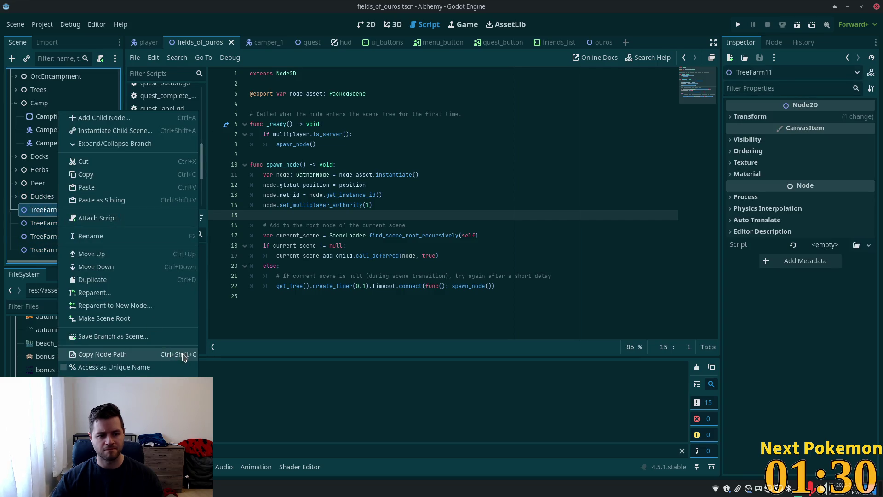
{"action": "left_click", "coordinate": [106, 411]}
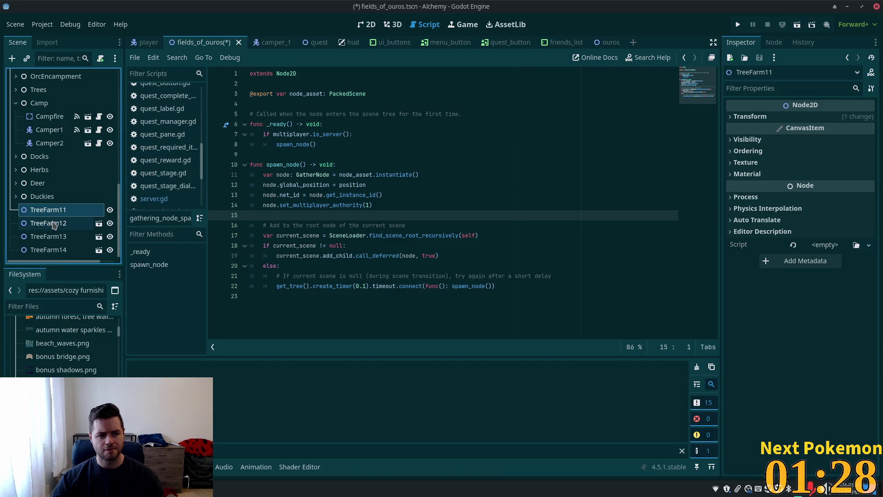
{"action": "right_click", "coordinate": [53, 223]}
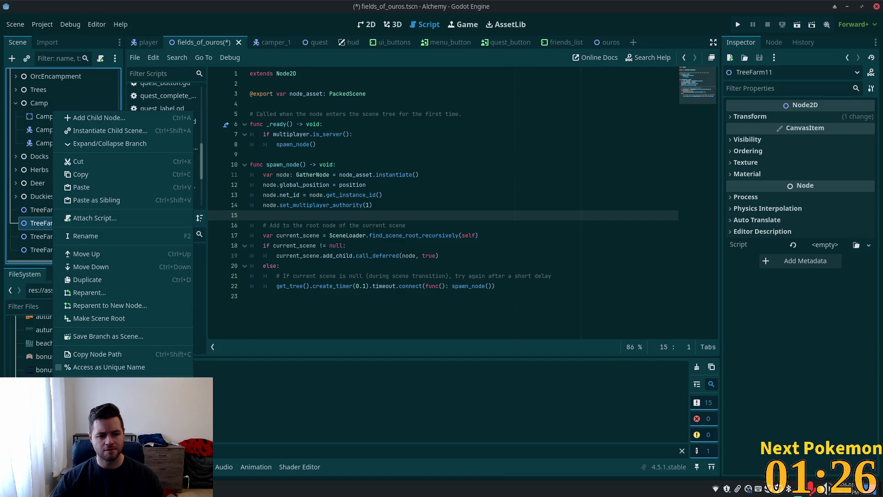
{"action": "left_click", "coordinate": [46, 249]}
{"action": "left_click", "coordinate": [46, 237]}
{"action": "right_click", "coordinate": [59, 236]}
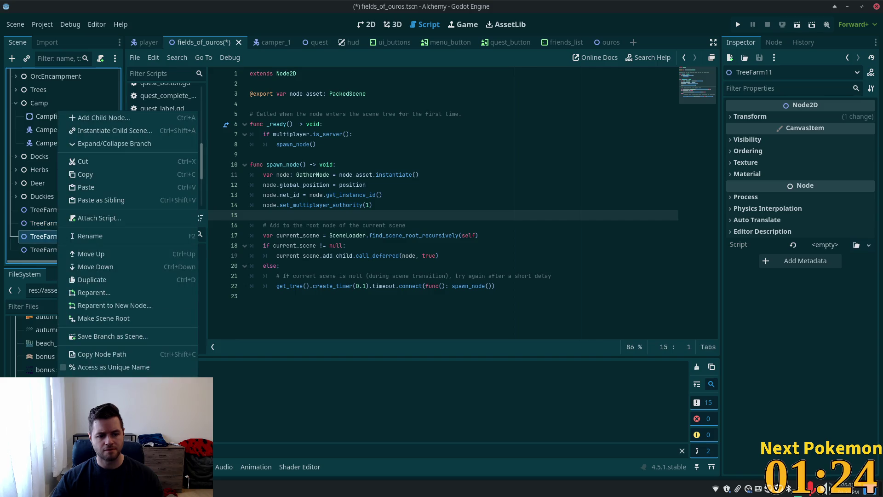
{"action": "left_click", "coordinate": [106, 411]}
Dismiss TreeFarm14's action menu, reselect TreeFarm11 and return to the 2D map view
{"action": "left_click", "coordinate": [69, 250]}
{"action": "right_click", "coordinate": [67, 251]}
{"action": "key", "text": "Escape"}
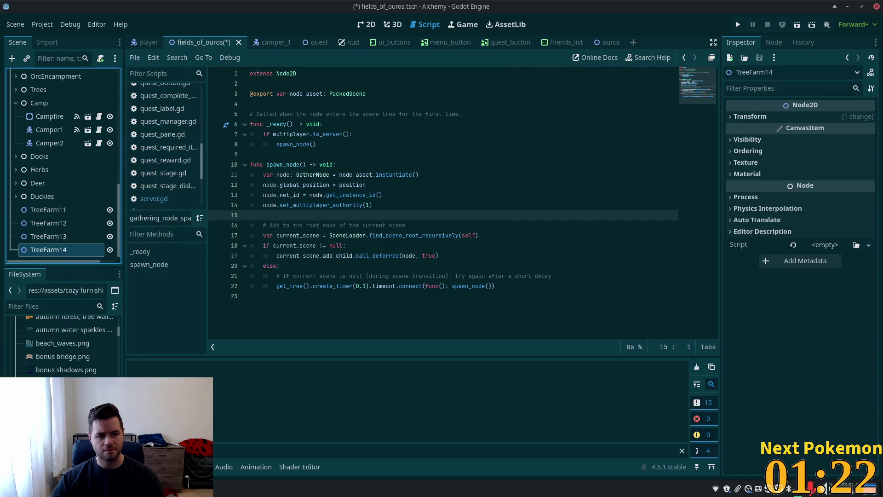
{"action": "left_click", "coordinate": [59, 211]}
{"action": "left_click", "coordinate": [60, 212]}
{"action": "left_click", "coordinate": [36, 239]}
{"action": "left_click", "coordinate": [35, 213]}
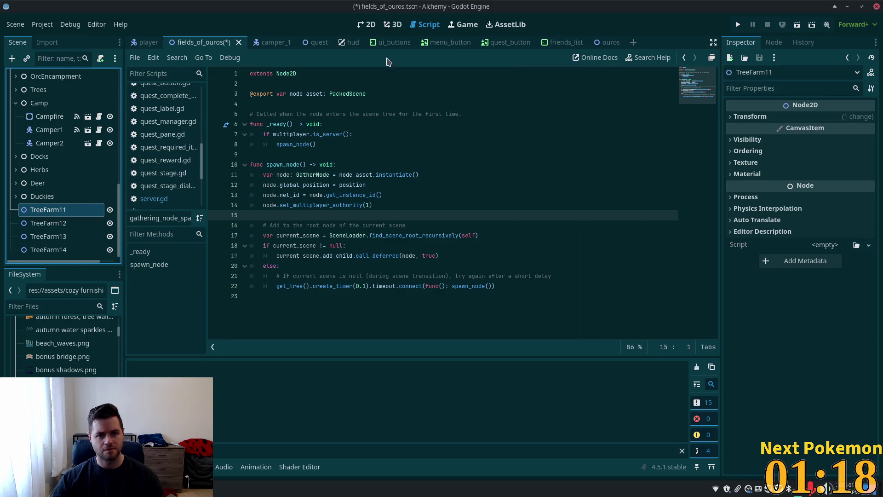
{"action": "left_click", "coordinate": [366, 24]}
{"action": "scroll", "coordinate": [399, 223], "scroll_direction": "up", "scroll_amount": 8}
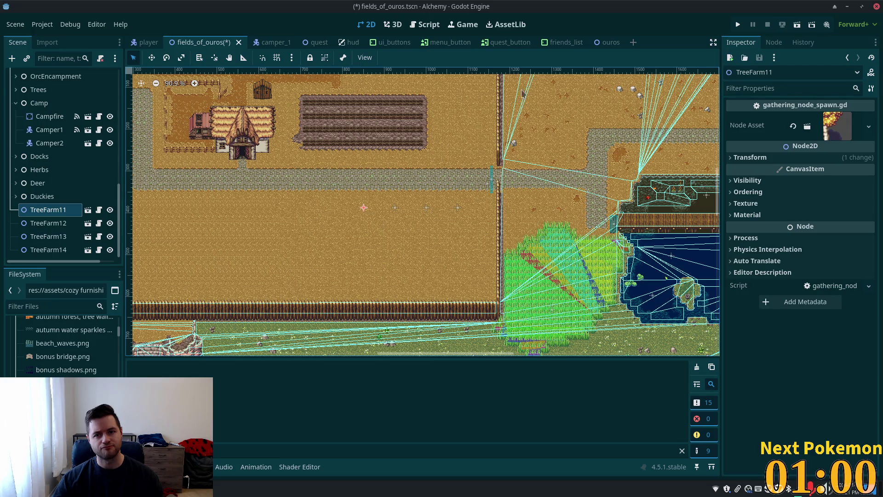
Switch to the fields_of_ouros scene and bring up the TreeFarm11 node's context menu
{"action": "left_click", "coordinate": [600, 42]}
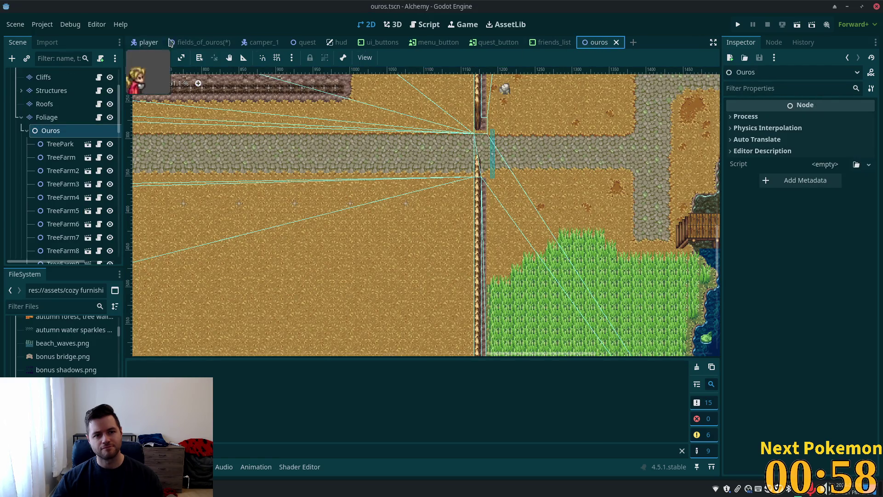
{"action": "left_click", "coordinate": [186, 44]}
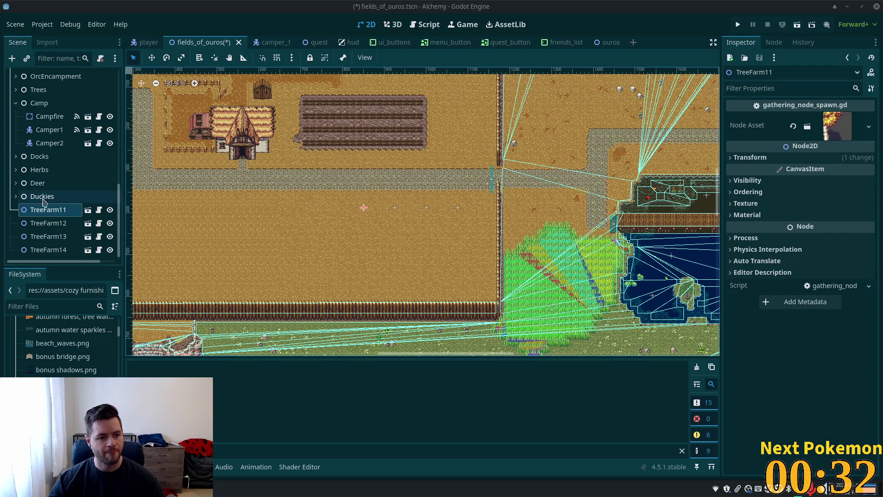
{"action": "mouse_move", "coordinate": [50, 212]}
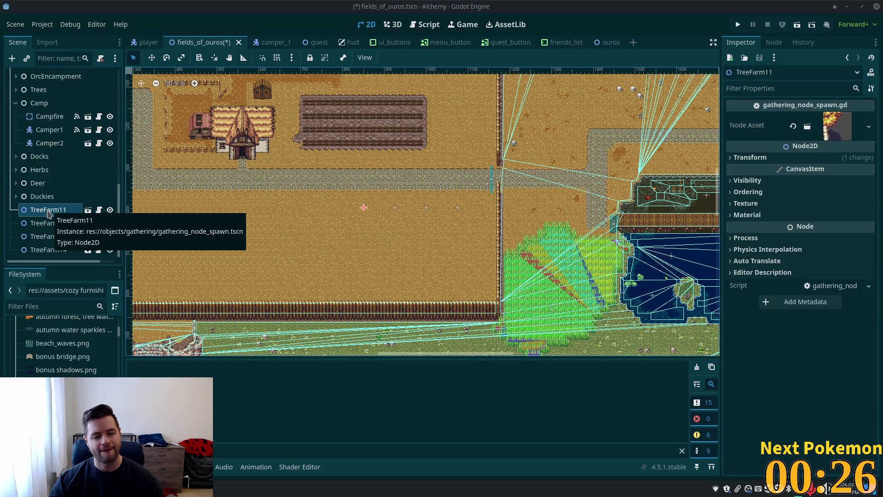
{"action": "right_click", "coordinate": [48, 212]}
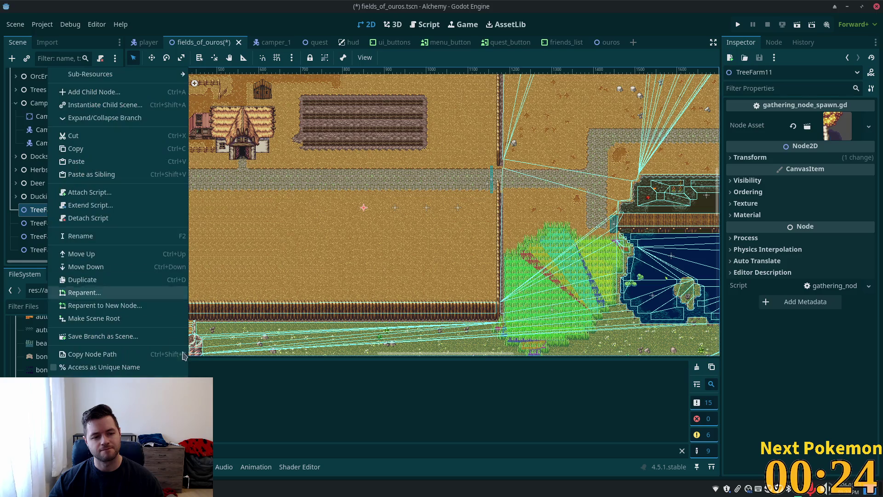
Copy TreeFarm11's node path and expand its Transform properties
{"action": "left_click", "coordinate": [160, 352]}
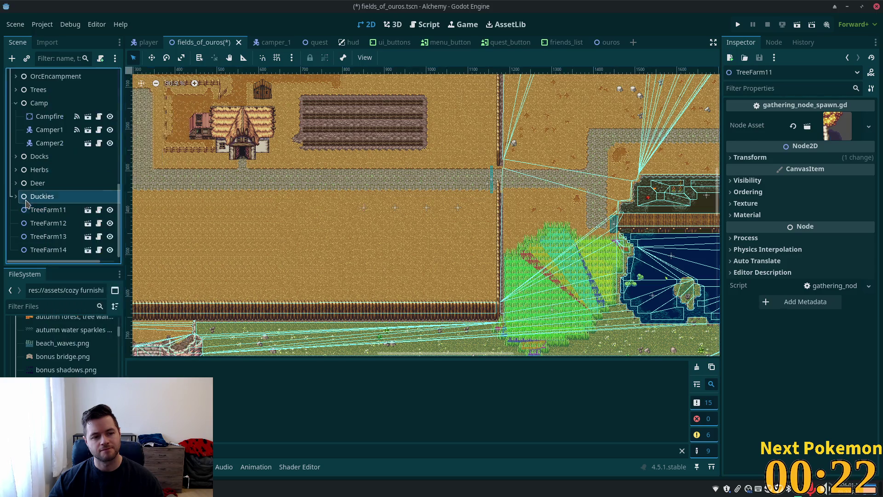
{"action": "left_click", "coordinate": [754, 158]}
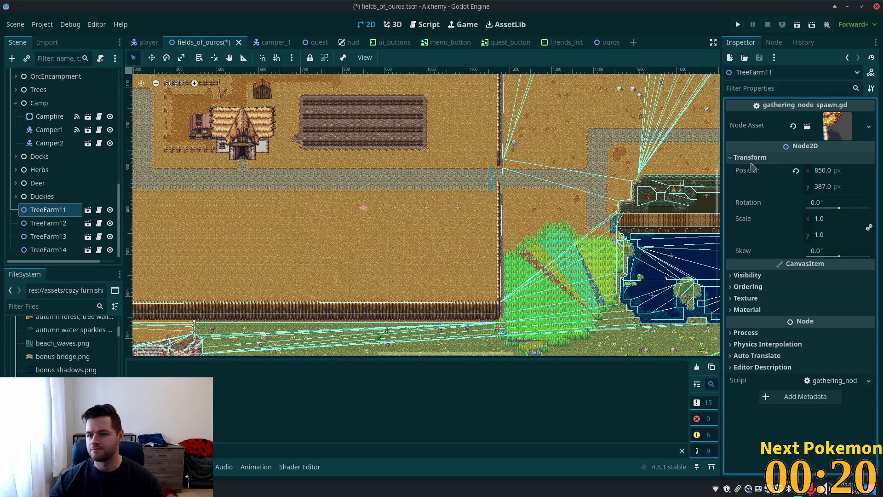
{"action": "left_click", "coordinate": [39, 183]}
{"action": "left_click", "coordinate": [55, 211]}
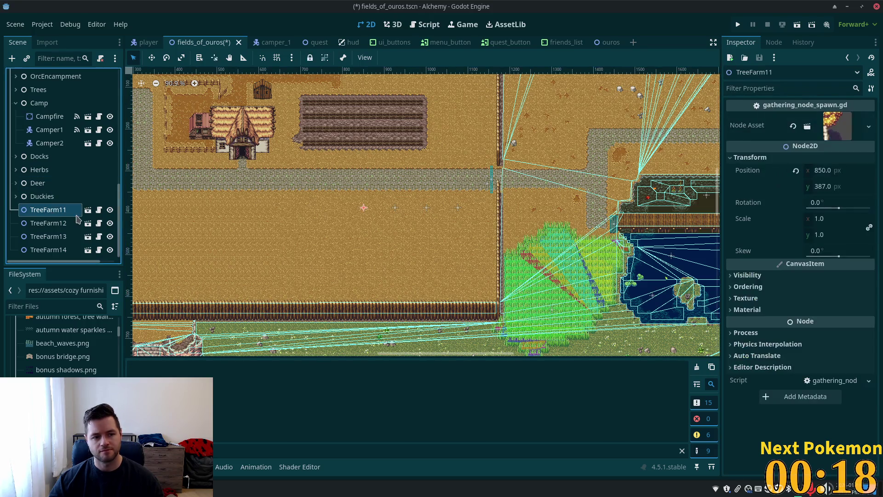
{"action": "key", "text": "ctrl+a"}
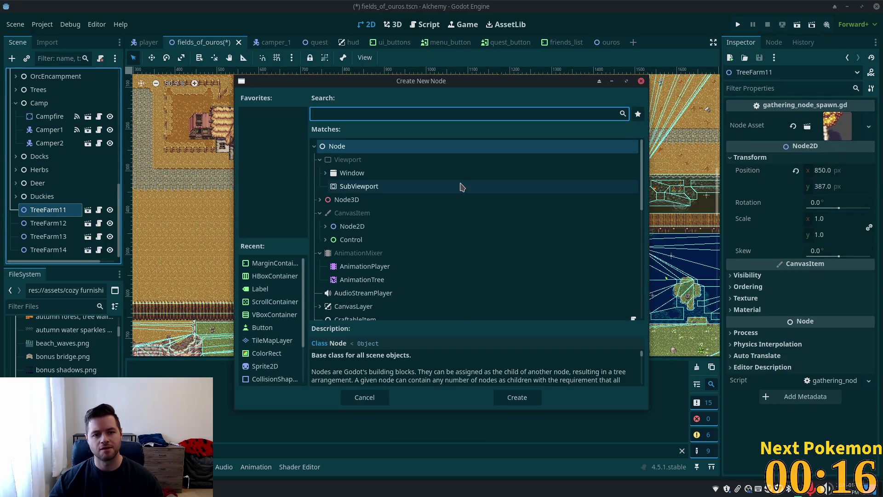
{"action": "left_click", "coordinate": [641, 82]}
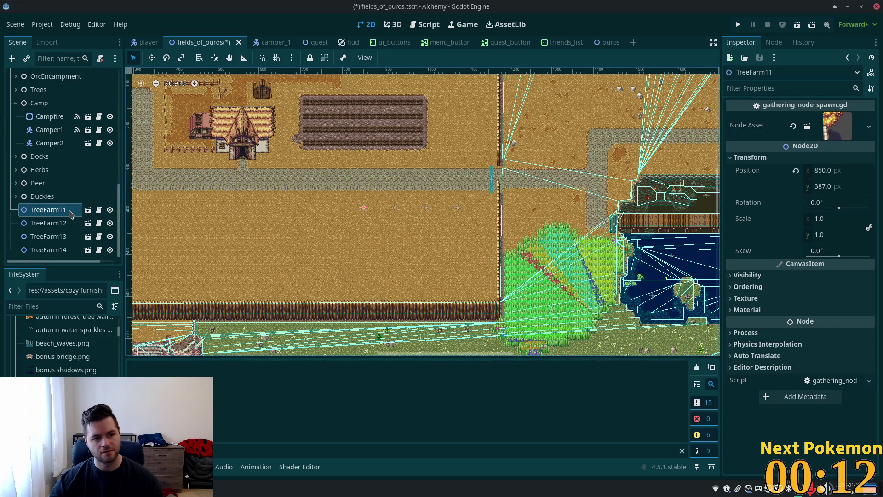
Open TreeFarm11's gathering_node_spawn scene, check TreeFarm10 in ouros, then return to fields_of_ouros
{"action": "left_click", "coordinate": [85, 211]}
{"action": "left_click", "coordinate": [71, 76]}
{"action": "left_click", "coordinate": [68, 74]}
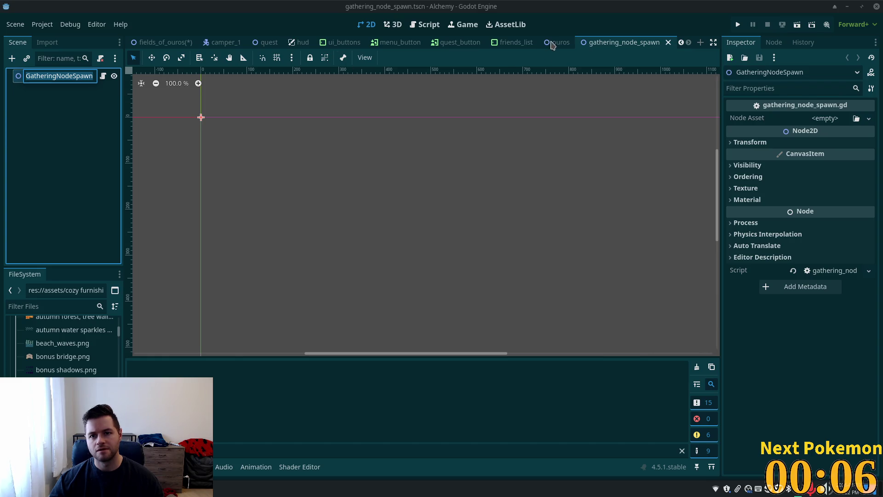
{"action": "left_click", "coordinate": [554, 42]}
{"action": "scroll", "coordinate": [57, 157], "scroll_direction": "down", "scroll_amount": 5}
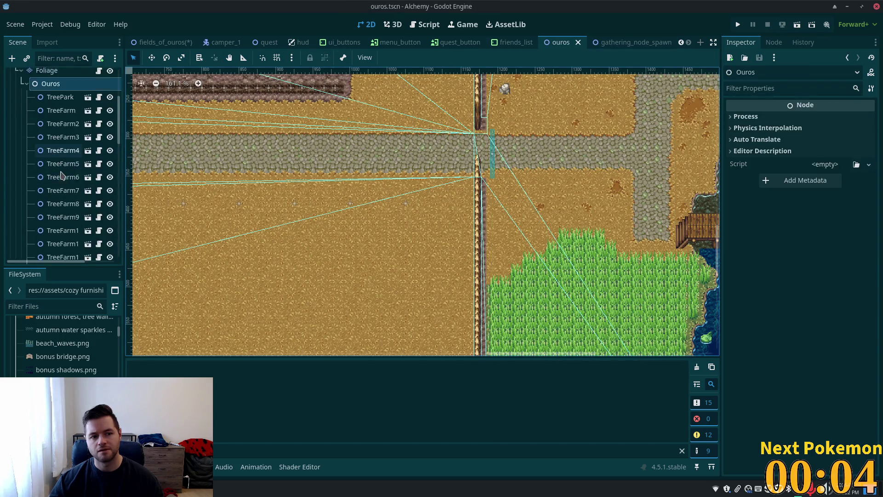
{"action": "left_click", "coordinate": [66, 161]}
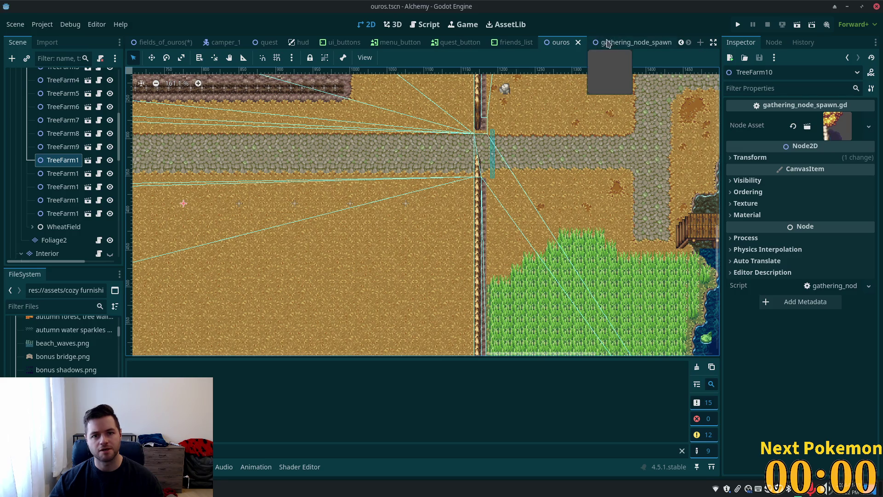
{"action": "left_click", "coordinate": [163, 42]}
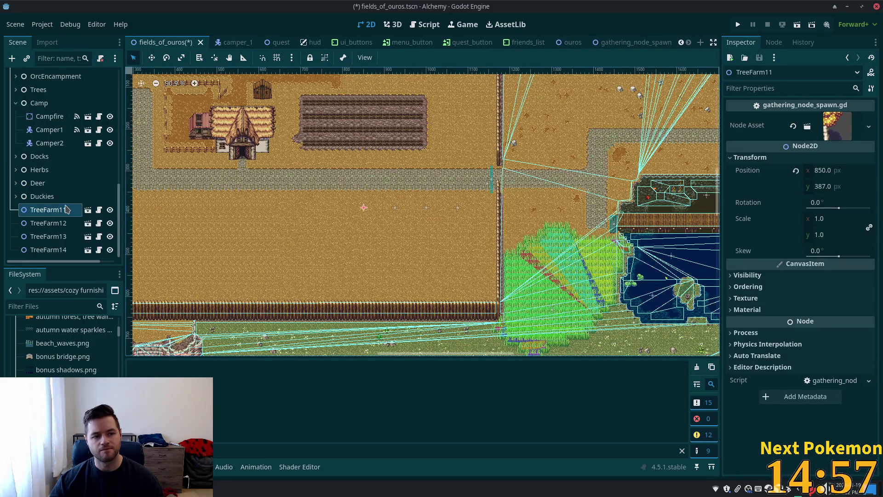
Detach the scripts from TreeFarm11–14 and save the fields_of_ouros scene
{"action": "key", "text": "ctrl+a"}
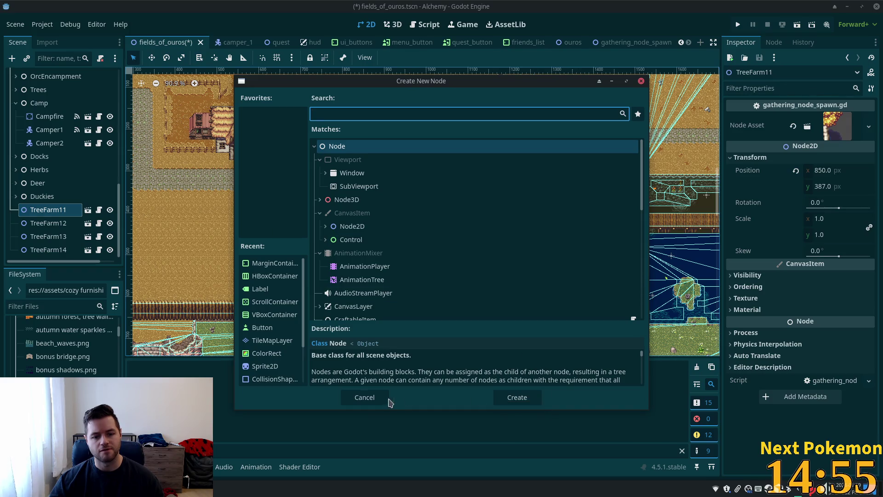
{"action": "left_click", "coordinate": [388, 399]}
{"action": "left_click", "coordinate": [48, 251], "text": "shift"}
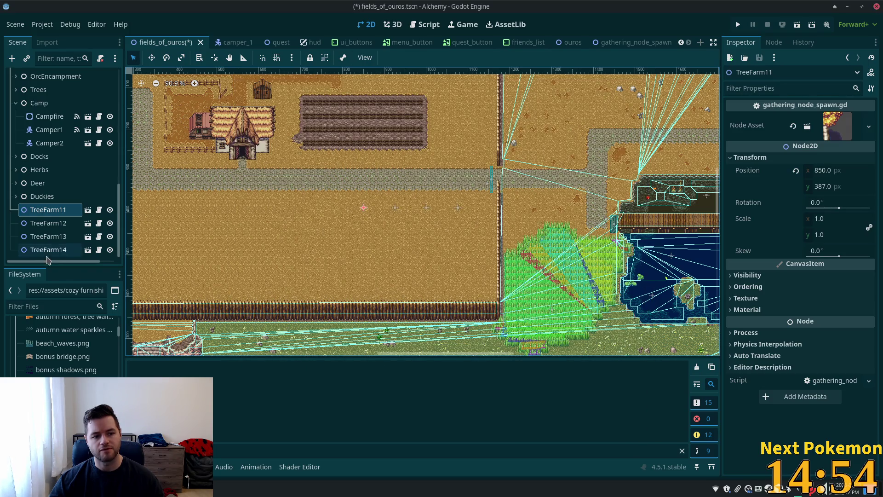
{"action": "left_click", "coordinate": [100, 58]}
{"action": "left_click", "coordinate": [48, 209]}
{"action": "key", "text": "ctrl+s"}
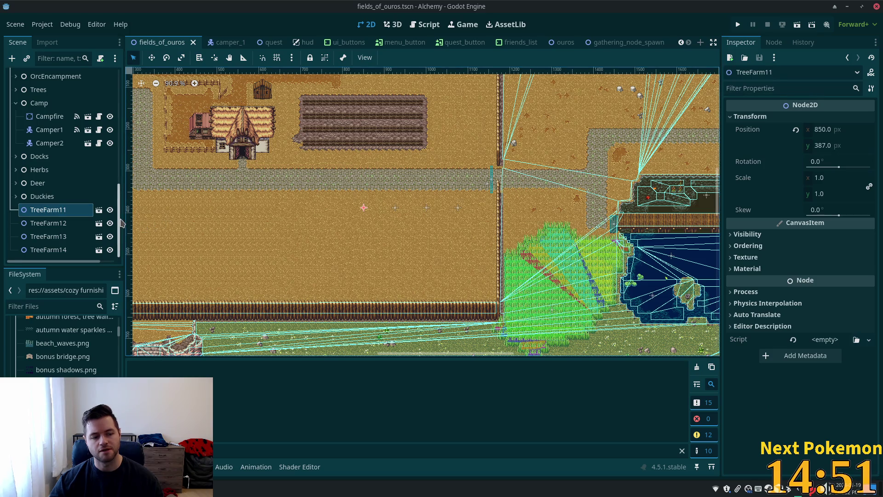
Instance yellow_birch_tree.tscn as a child of TreeFarm11
{"action": "key", "text": "ctrl+a"}
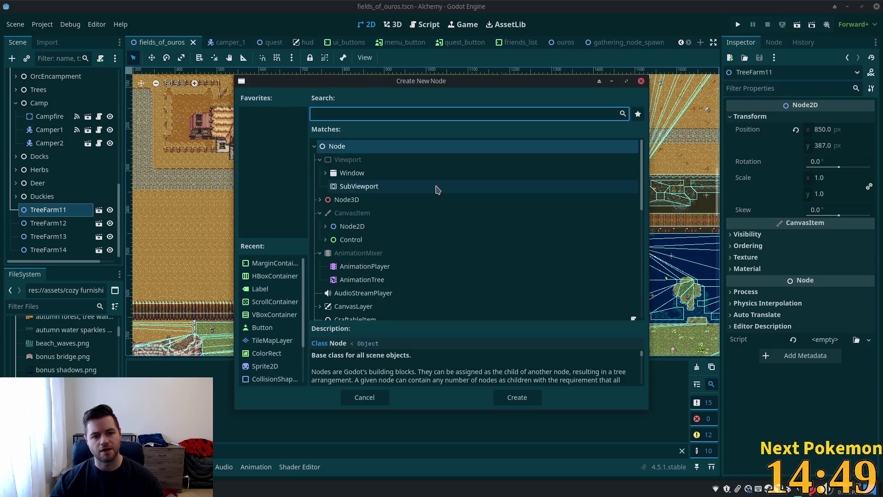
{"action": "left_click", "coordinate": [641, 81]}
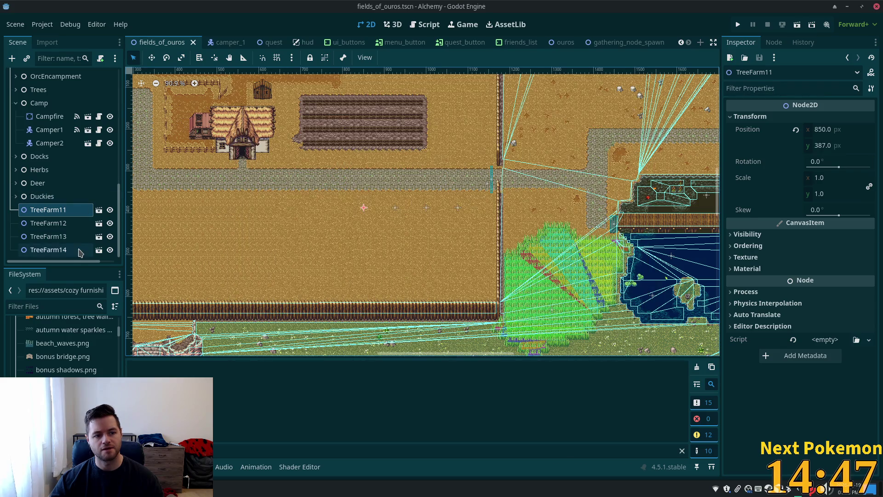
{"action": "left_click", "coordinate": [79, 250], "text": "shift"}
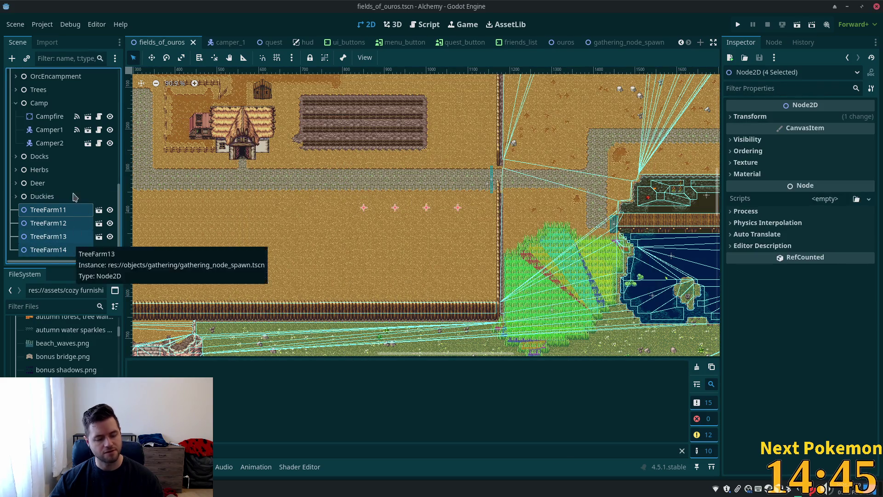
{"action": "key", "text": "ctrl+shift+a"}
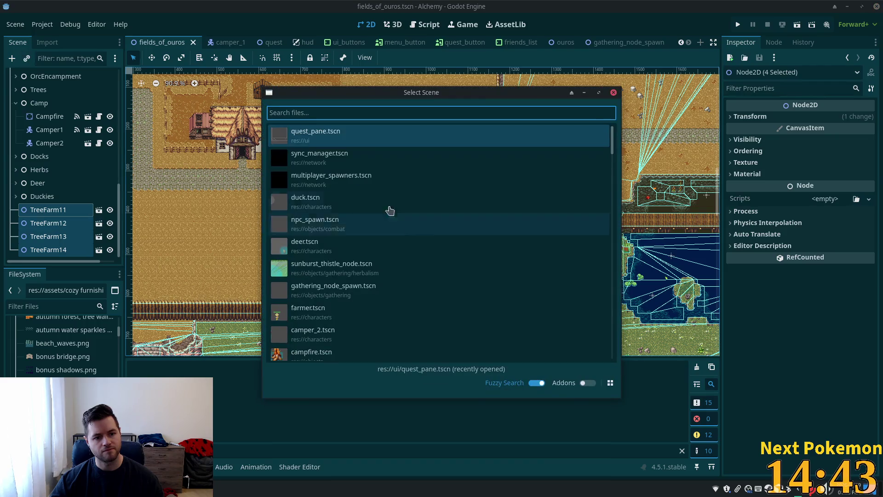
{"action": "type", "text": "yellow"}
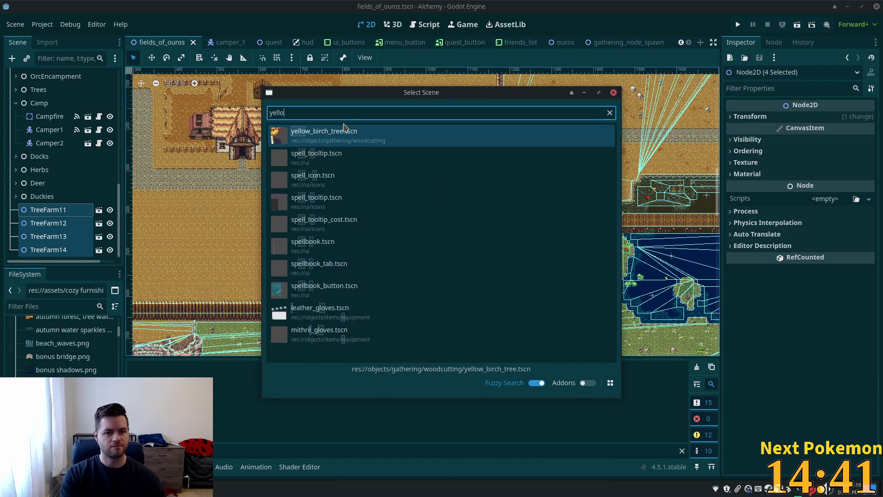
{"action": "double_click", "coordinate": [337, 144]}
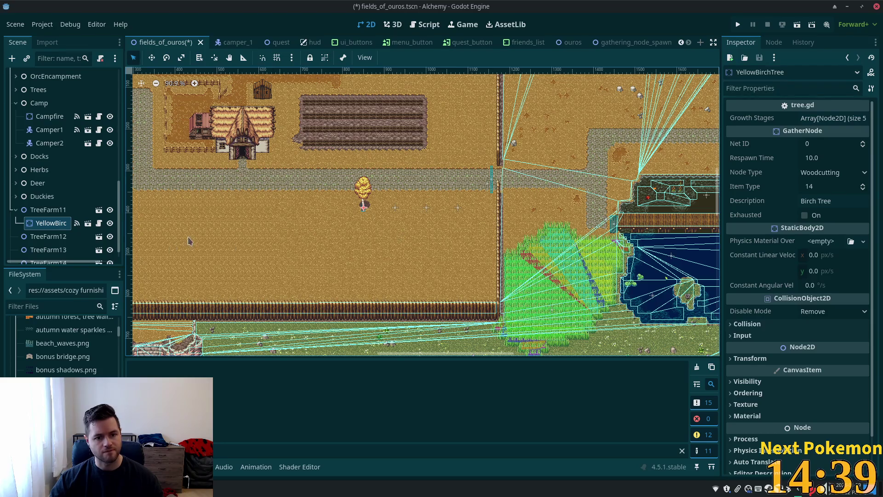
Paste birch tree copies under TreeFarm12, TreeFarm13 and TreeFarm14, save, and launch the game
{"action": "scroll", "coordinate": [189, 241], "scroll_direction": "down", "scroll_amount": 4}
{"action": "scroll", "coordinate": [51, 221], "scroll_direction": "up", "scroll_amount": 2}
{"action": "scroll", "coordinate": [48, 223], "scroll_direction": "down", "scroll_amount": 3}
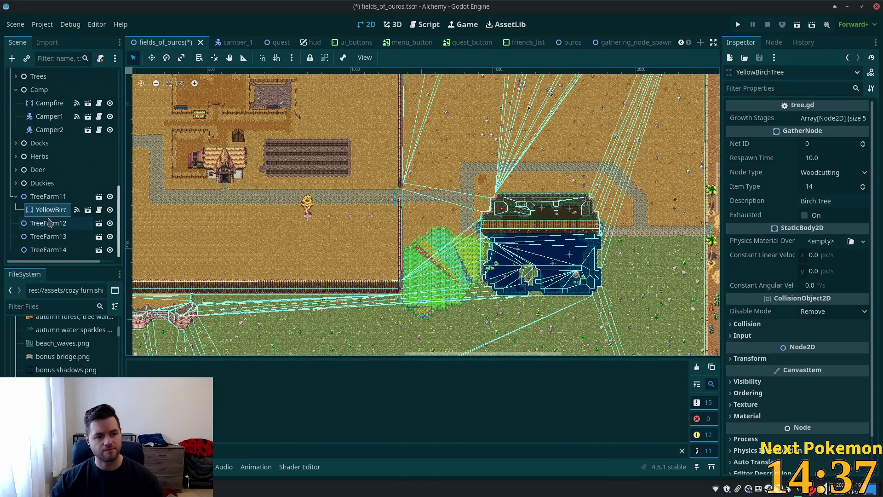
{"action": "left_click", "coordinate": [49, 223]}
{"action": "key", "text": "ctrl+v"}
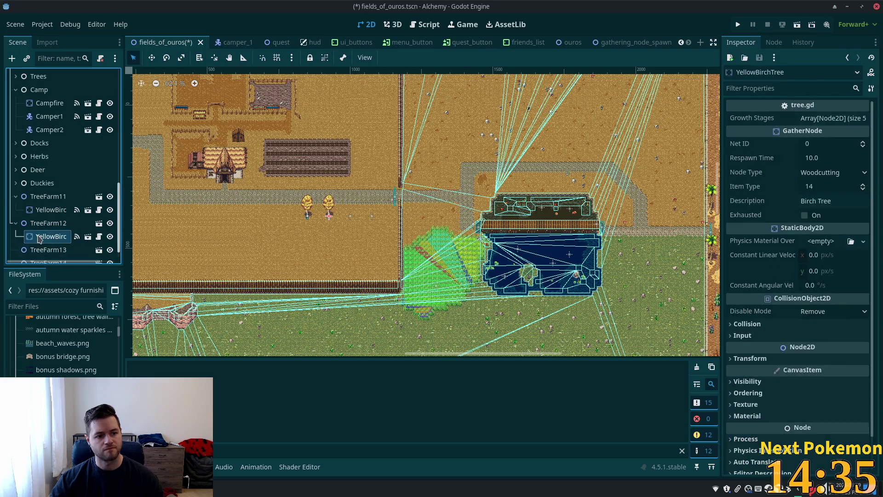
{"action": "left_click", "coordinate": [49, 249]}
{"action": "key", "text": "ctrl+v"}
{"action": "scroll", "coordinate": [48, 244], "scroll_direction": "down", "scroll_amount": 1}
{"action": "left_click", "coordinate": [48, 249]}
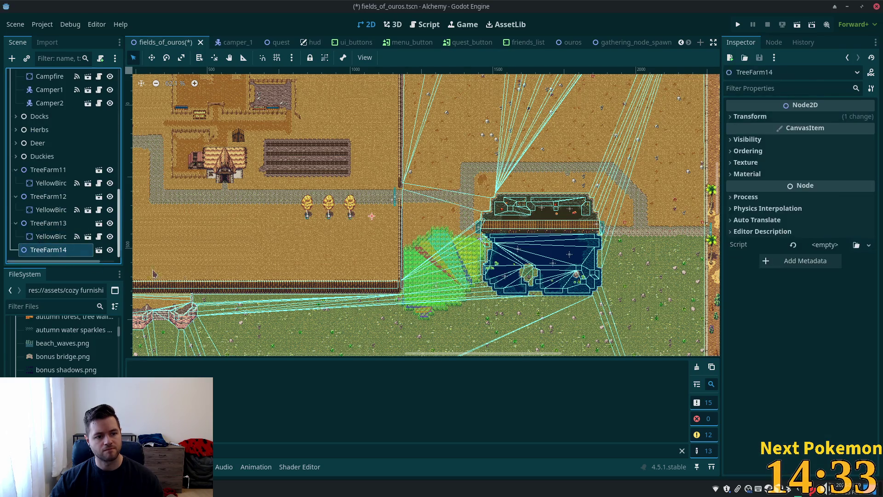
{"action": "key", "text": "ctrl+v"}
{"action": "key", "text": "ctrl+s"}
{"action": "left_click", "coordinate": [737, 24]}
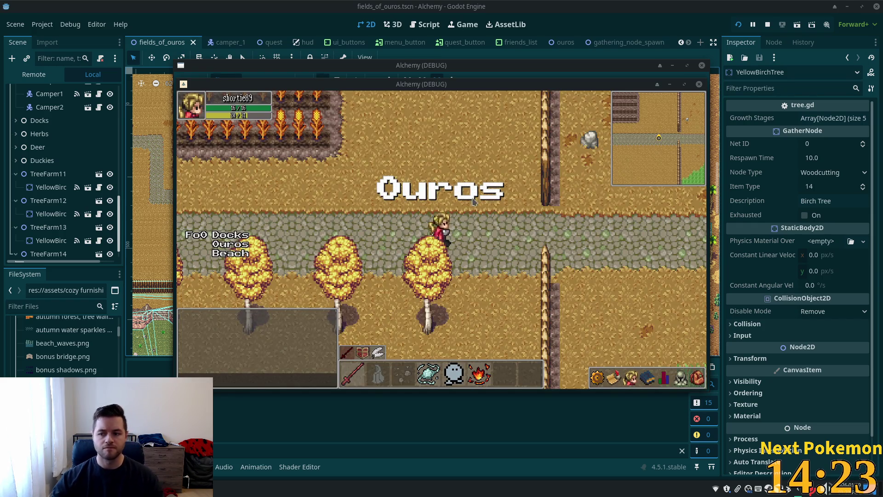
Walk the character along the path into Fields of Ouros to check the yellow birch trees
{"action": "key", "text": "d"}
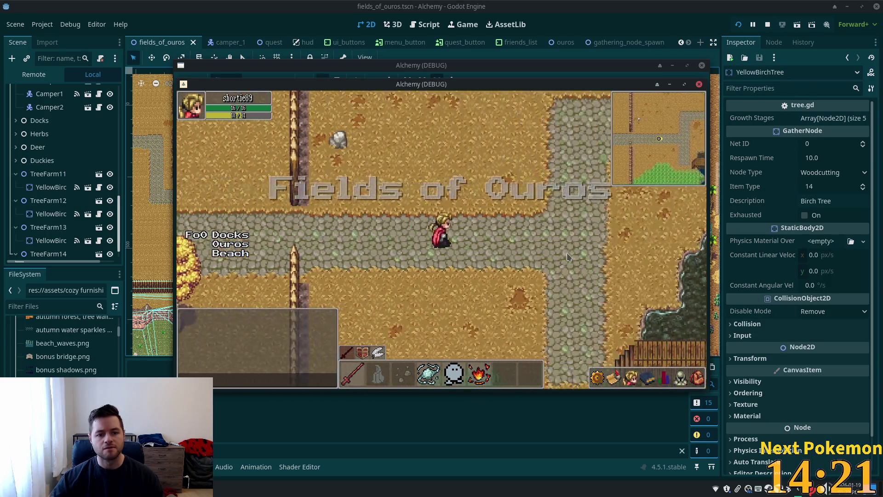
{"action": "key", "text": "d"}
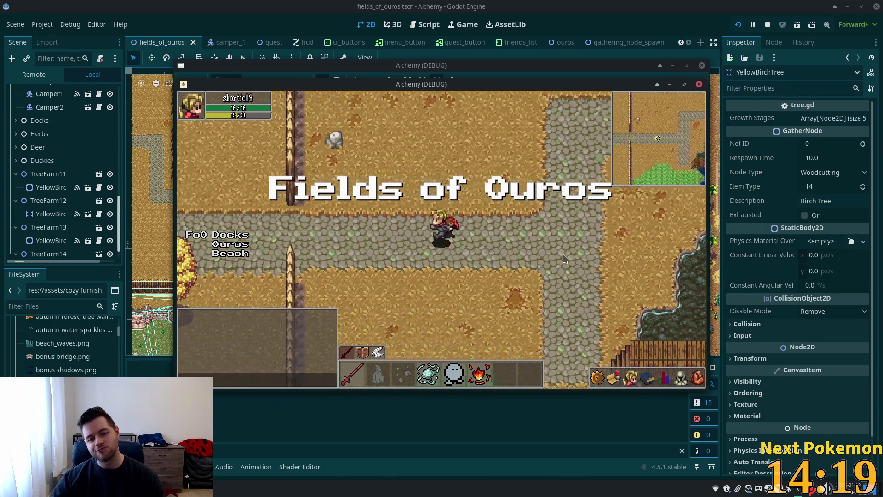
{"action": "key", "text": "d"}
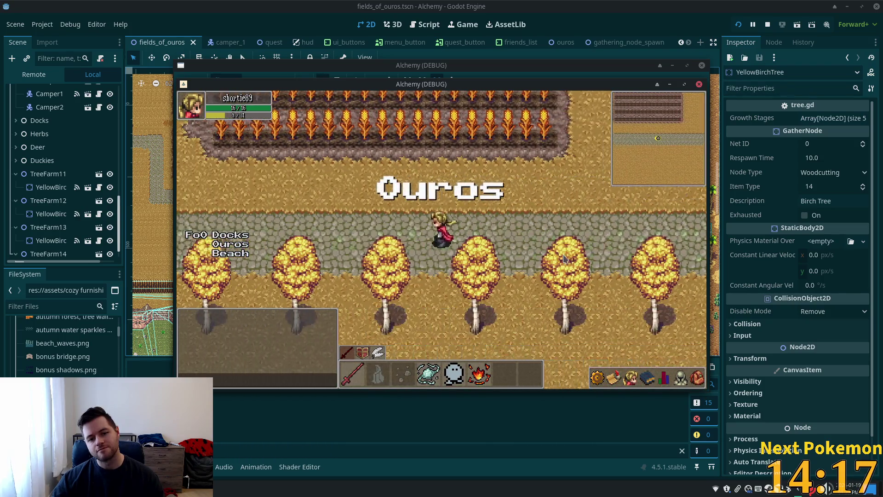
{"action": "key", "text": "d"}
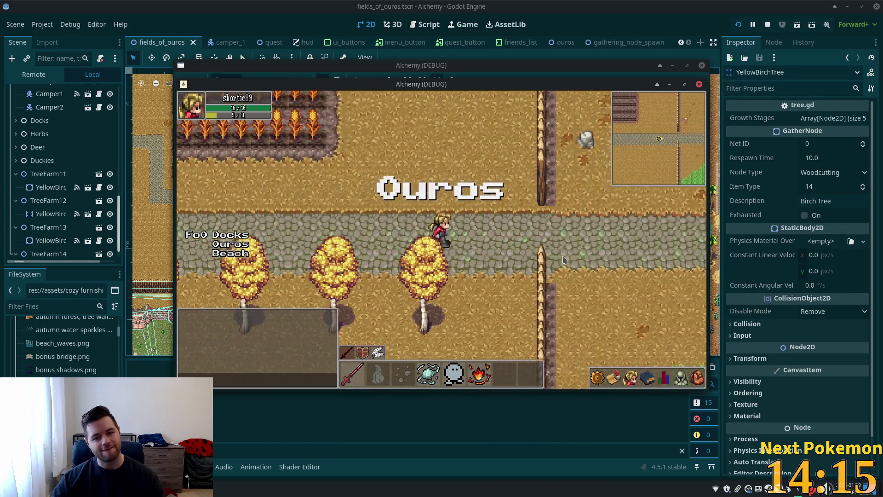
{"action": "key", "text": "d"}
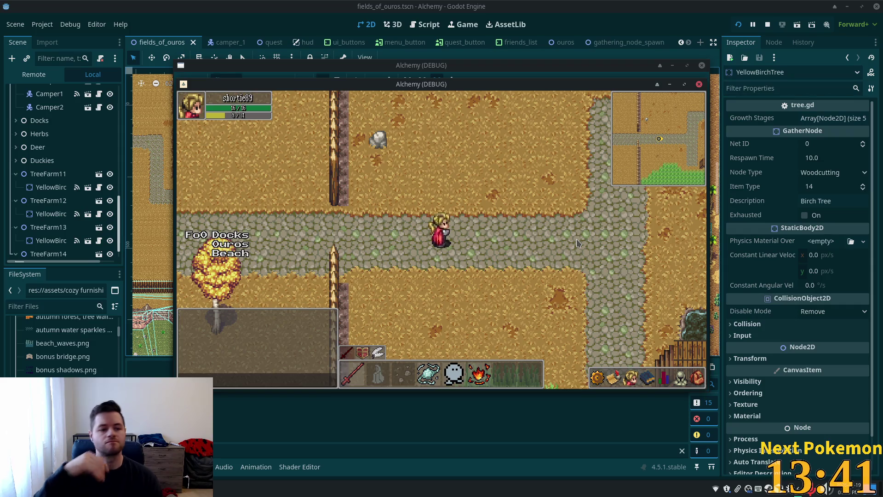
{"action": "scroll", "coordinate": [64, 157], "scroll_direction": "down", "scroll_amount": 1}
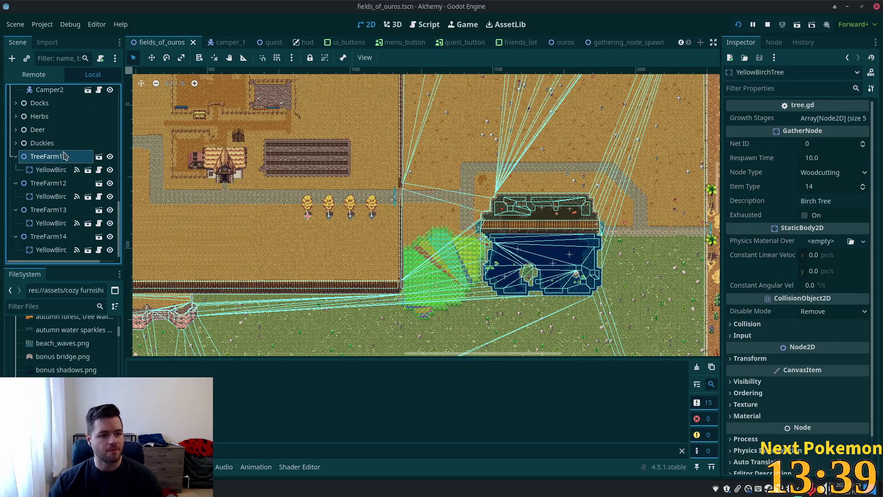
Open TreeFarm11's gathering_node_spawn scene and its gathering_node_spawn.gd script, selecting spawn_node on line 8
{"action": "left_click", "coordinate": [64, 156]}
{"action": "left_click", "coordinate": [99, 156]}
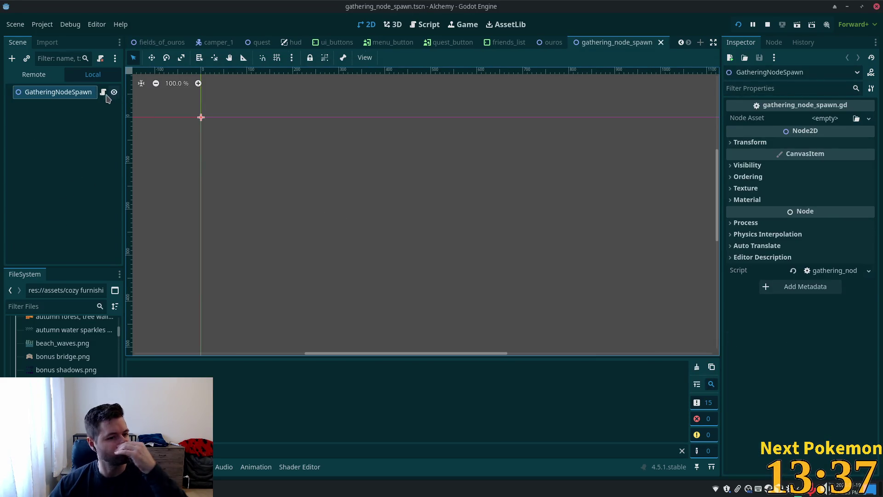
{"action": "left_click", "coordinate": [103, 93]}
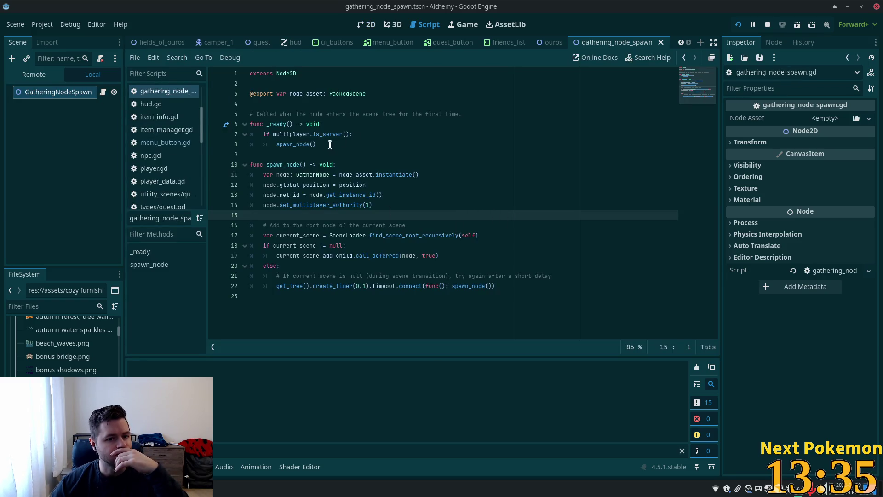
{"action": "double_click", "coordinate": [292, 144]}
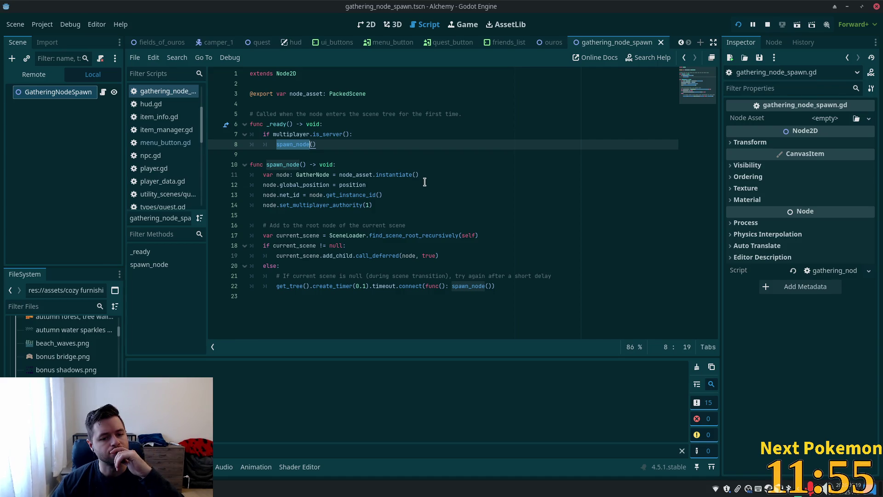
Add print("scene not loaded, trying again after 100ms") as the first line of spawn_node's else branch
{"action": "left_click", "coordinate": [371, 285]}
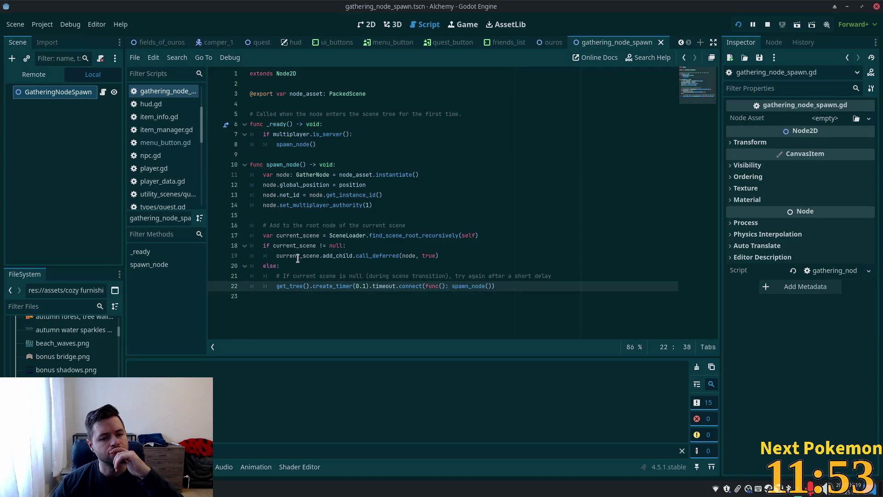
{"action": "left_click", "coordinate": [329, 245]}
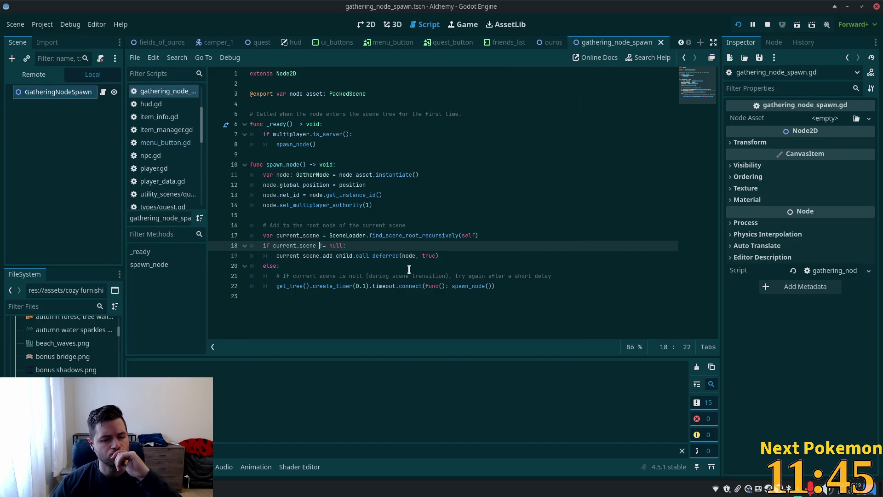
{"action": "left_click", "coordinate": [399, 266]}
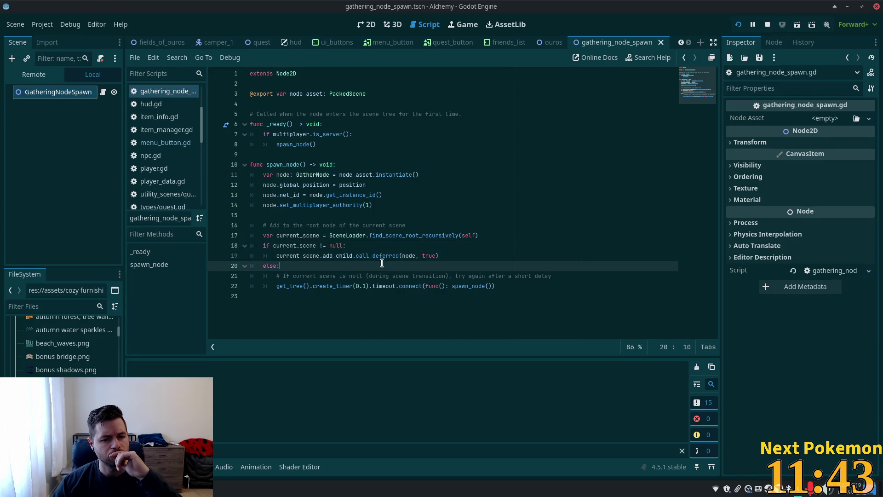
{"action": "key", "text": "Return"}
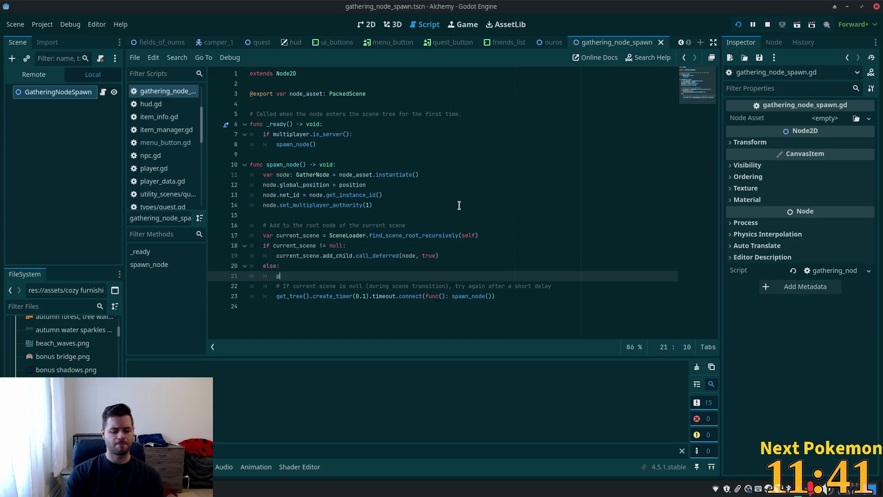
{"action": "type", "text": "print("}
{"action": "type", "text": "\""}
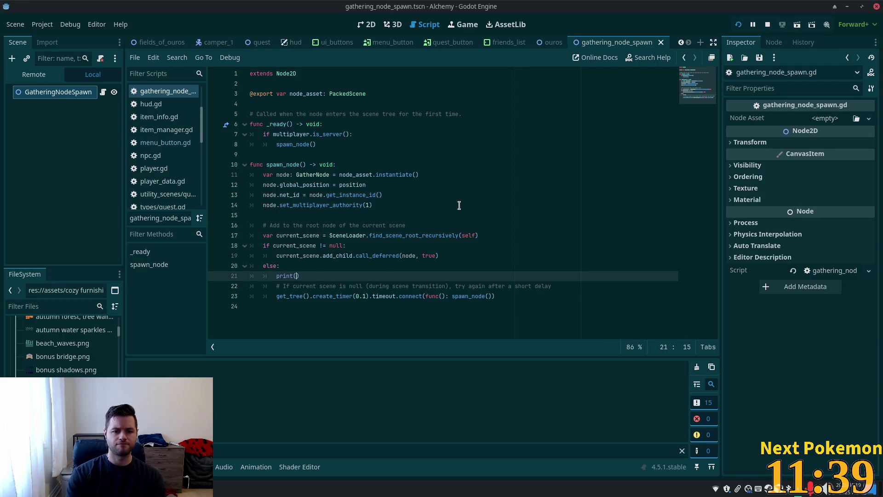
{"action": "type", "text": "scene not l"}
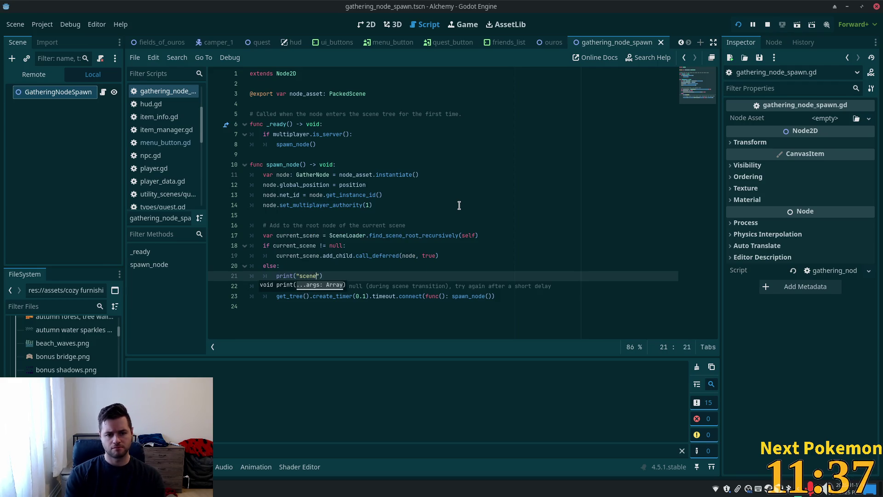
{"action": "type", "text": "o"}
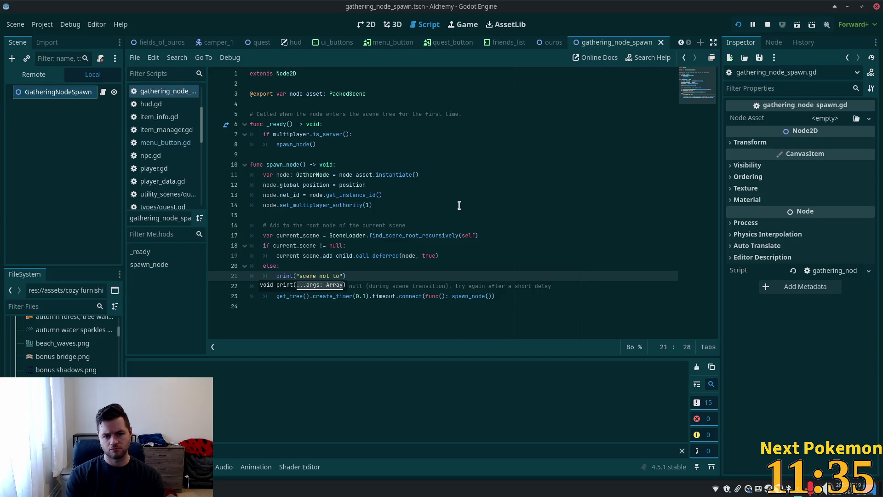
{"action": "type", "text": "d"}
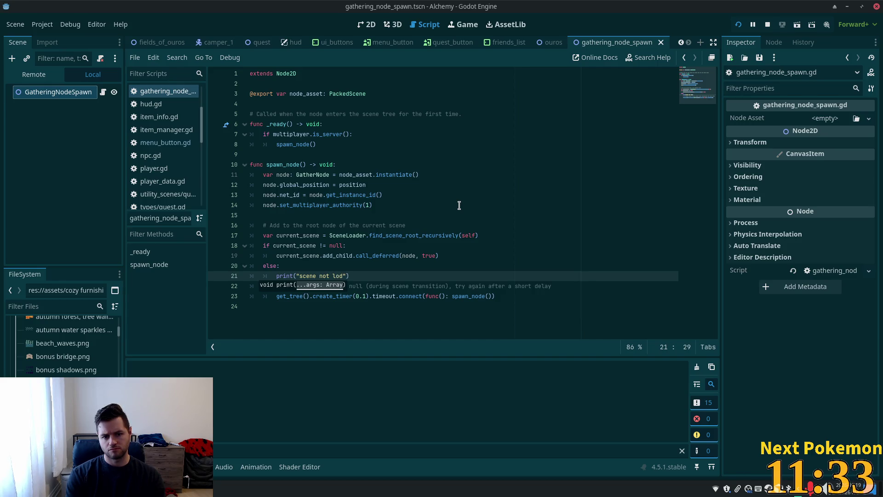
{"action": "key", "text": "BackSpace"}
{"action": "type", "text": "aded"}
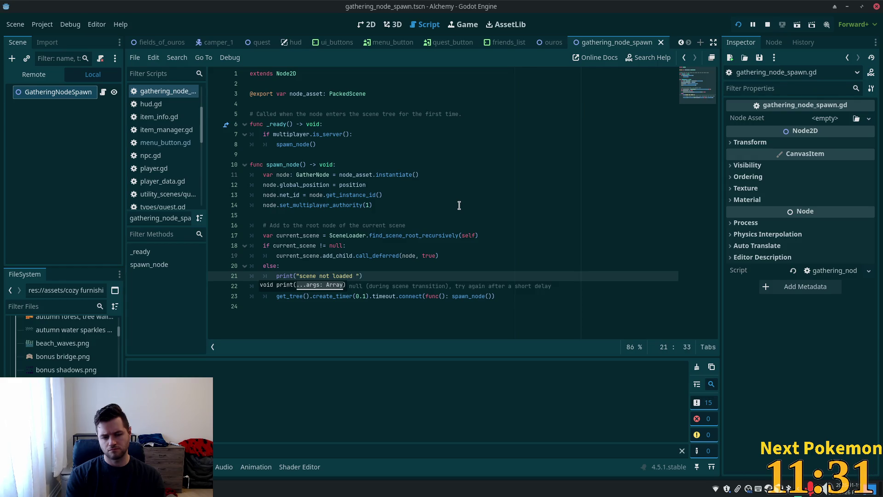
{"action": "key", "text": "BackSpace"}
{"action": "type", "text": ", "}
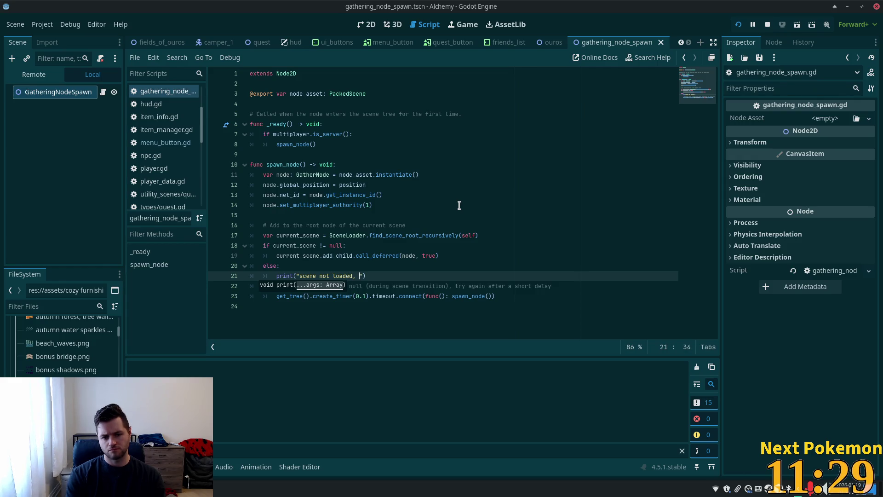
{"action": "type", "text": "trying again a"}
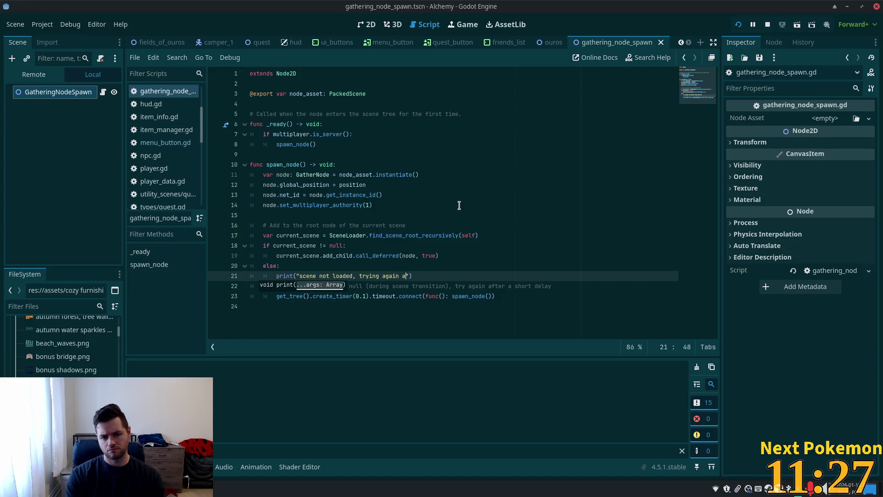
{"action": "type", "text": "f"}
{"action": "type", "text": "t"}
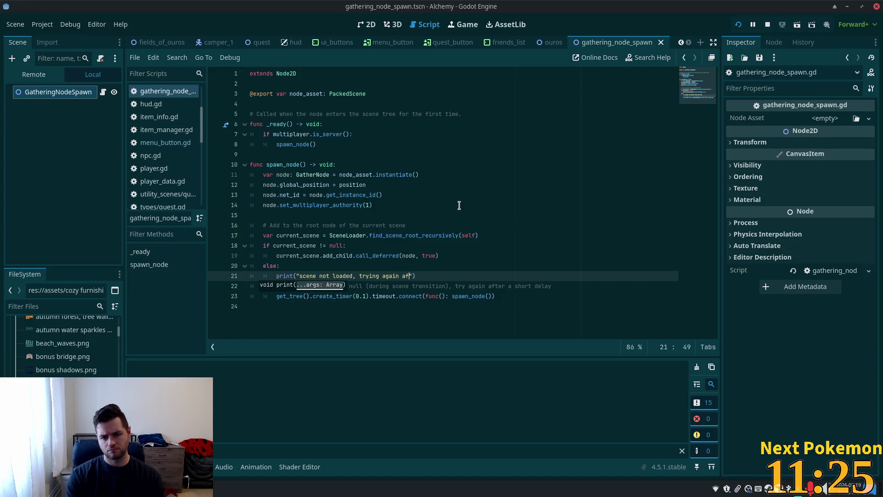
{"action": "type", "text": "ter 100ms"}
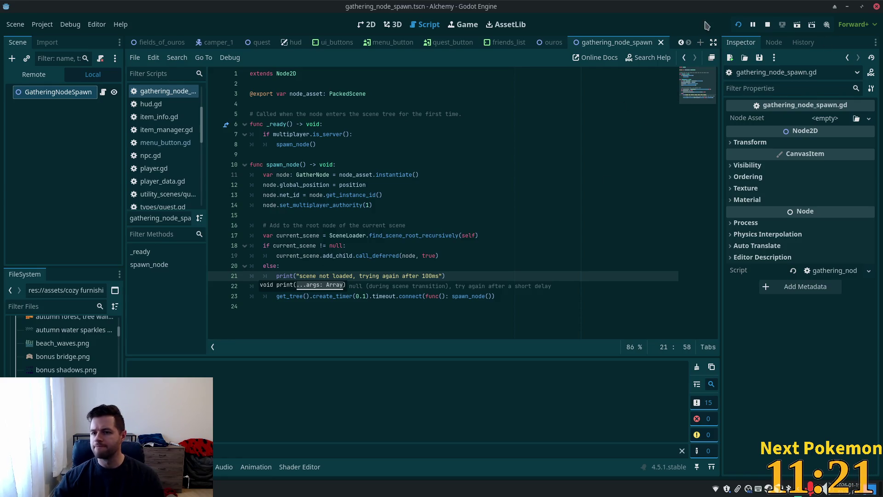
Run the game, walk the shortie player left, stop with F8, and clear the Output filter
{"action": "left_click", "coordinate": [738, 25]}
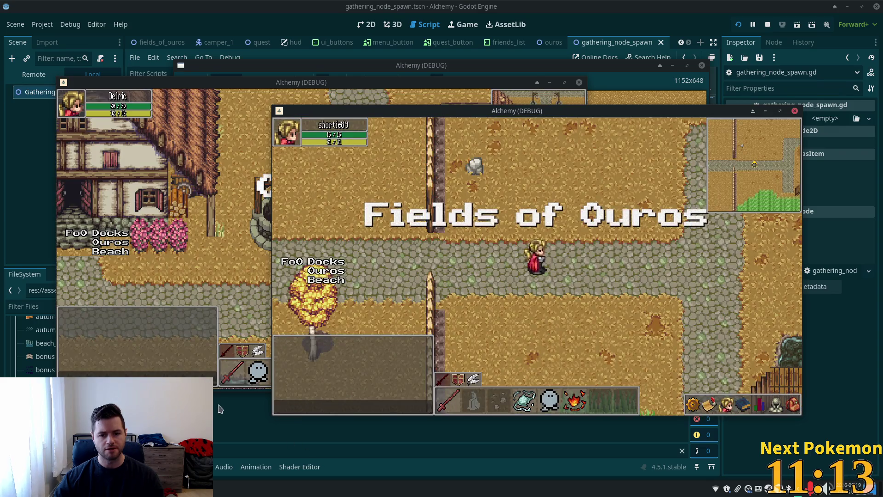
{"action": "left_click", "coordinate": [269, 101]}
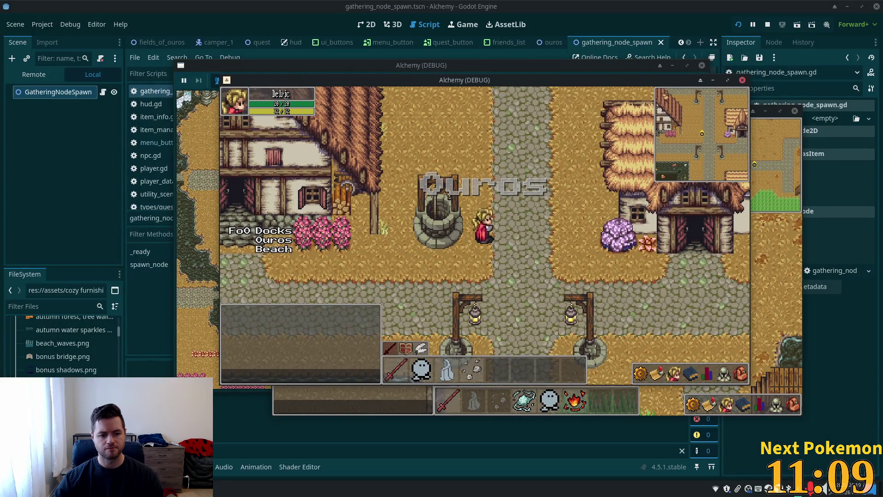
{"action": "left_click", "coordinate": [331, 407]}
{"action": "type", "text": "a"}
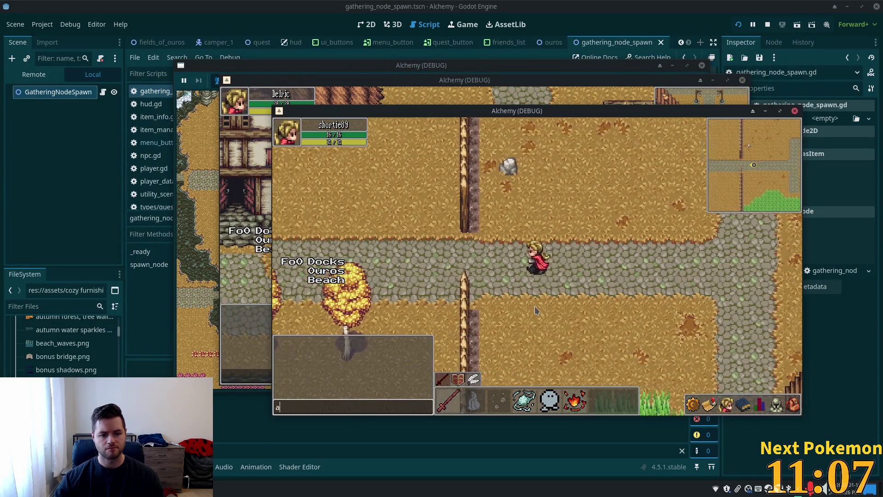
{"action": "type", "text": "aaaaaaaaaaaa"}
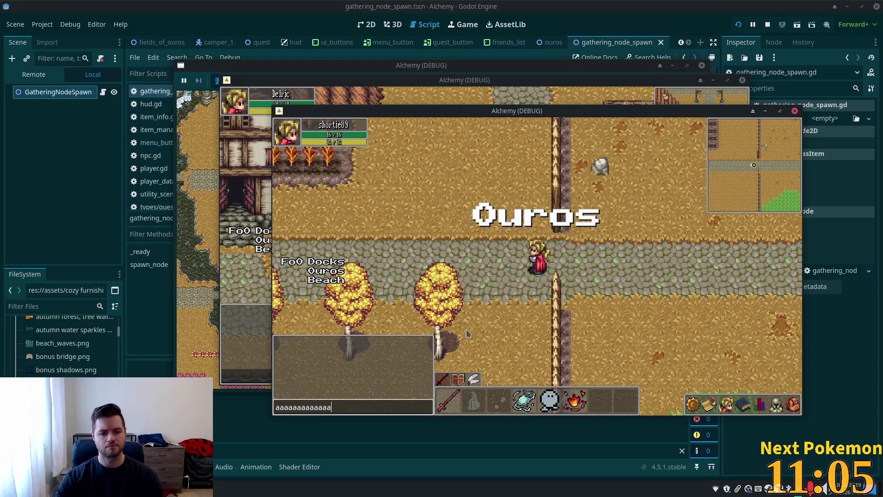
{"action": "type", "text": "a"}
{"action": "key", "text": "BackSpace"}
{"action": "key", "text": "BackSpace"}
{"action": "key", "text": "BackSpace"}
{"action": "key", "text": "Escape"}
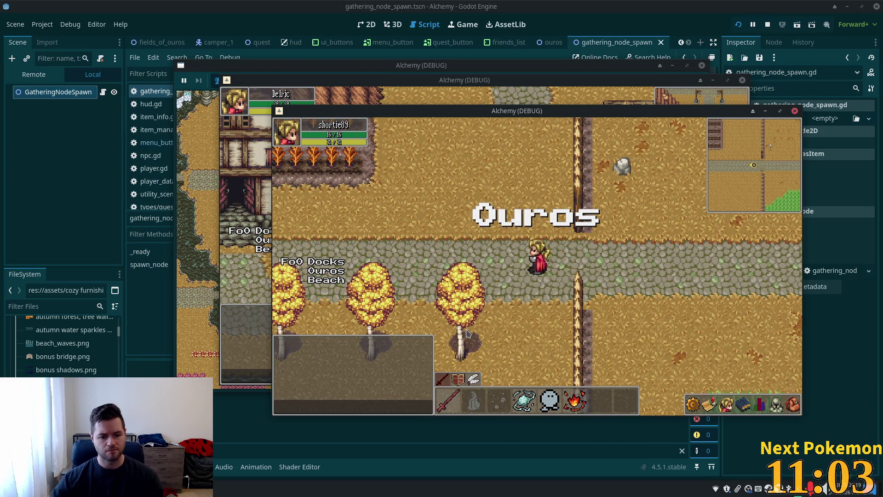
{"action": "key", "text": "F8"}
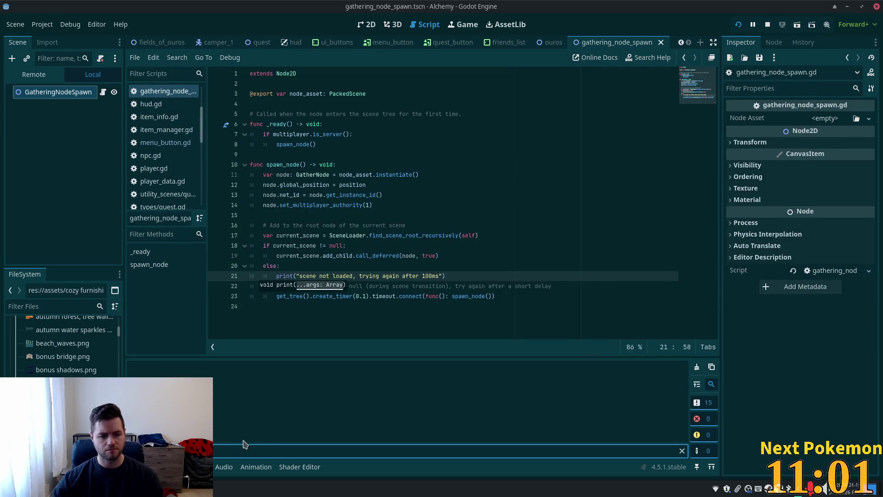
{"action": "key", "text": "BackSpace"}
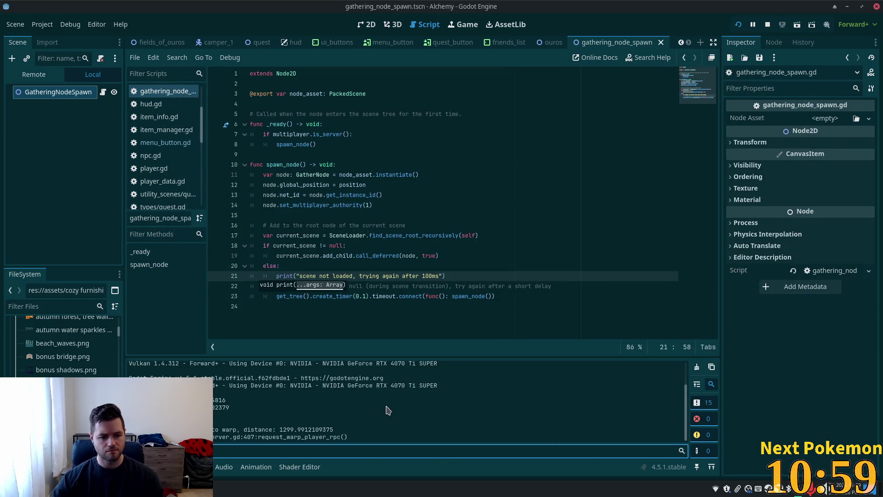
Rerun the game, move one window top-right, walk the player left, then stop and restart
{"action": "key", "text": "F5"}
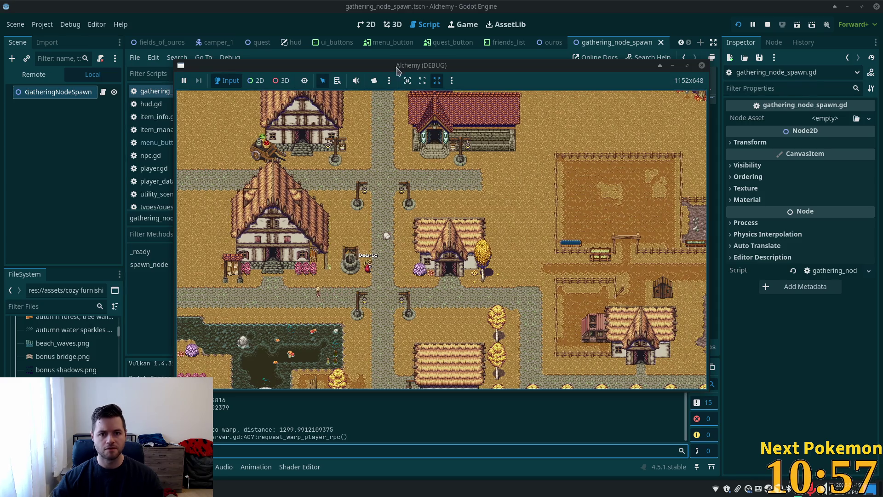
{"action": "left_click_drag", "start_coordinate": [398, 70], "coordinate": [543, 11]}
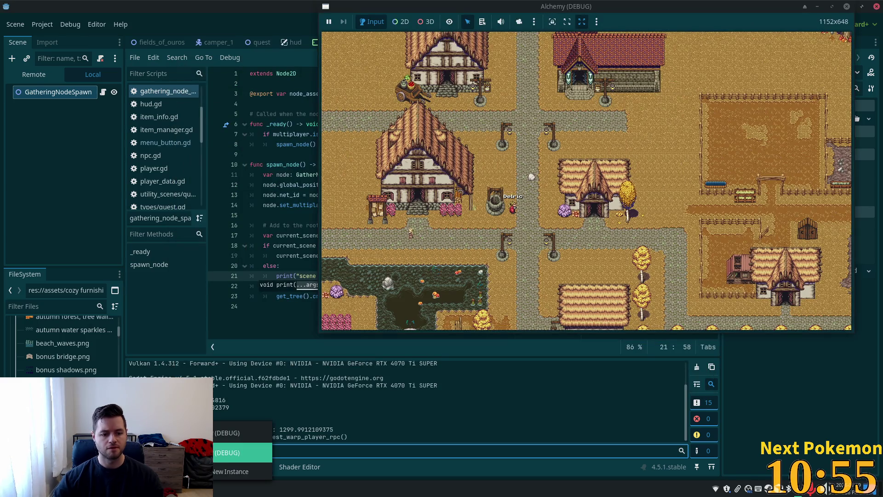
{"action": "left_click", "coordinate": [239, 453]}
{"action": "key", "text": "a"}
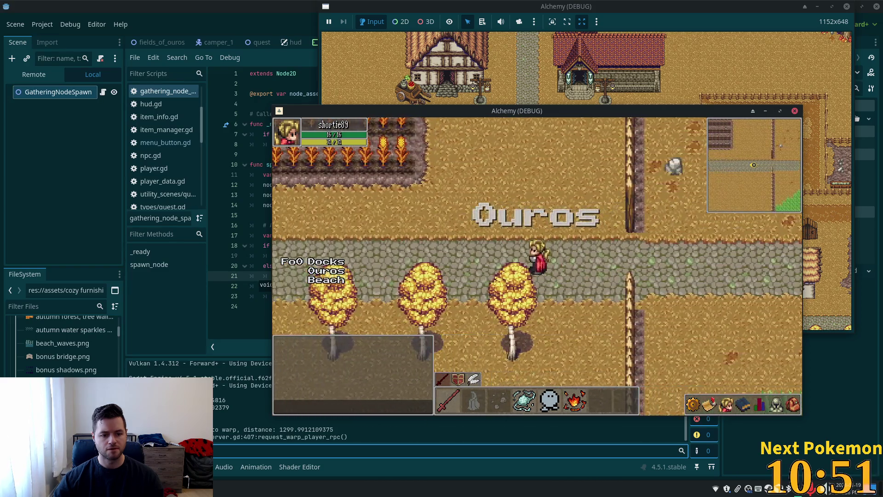
{"action": "key", "text": "F8"}
{"action": "key", "text": "F5"}
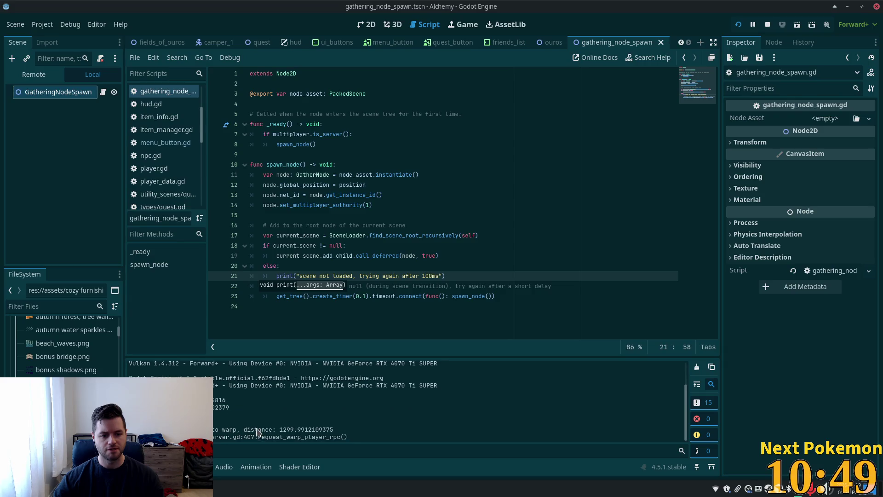
Walk the character repeatedly across the Ouros–Fields of Ouros border, then switch to the code editor
{"action": "key", "text": "d"}
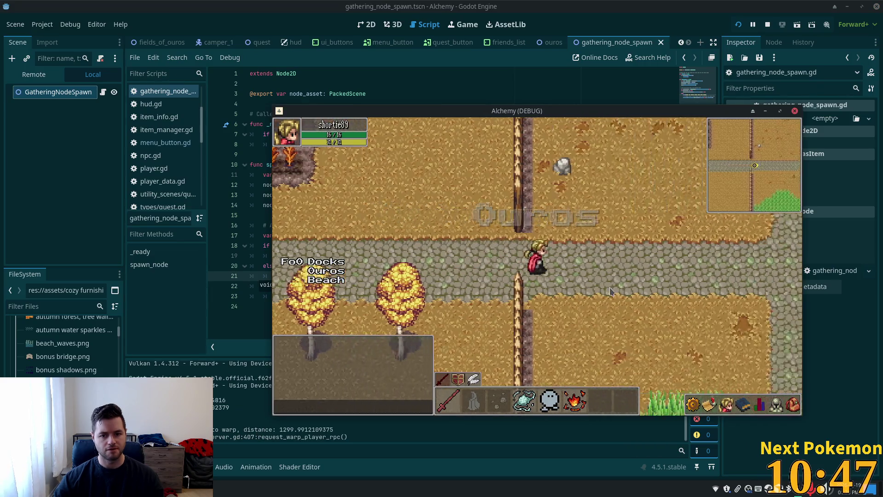
{"action": "key", "text": "d"}
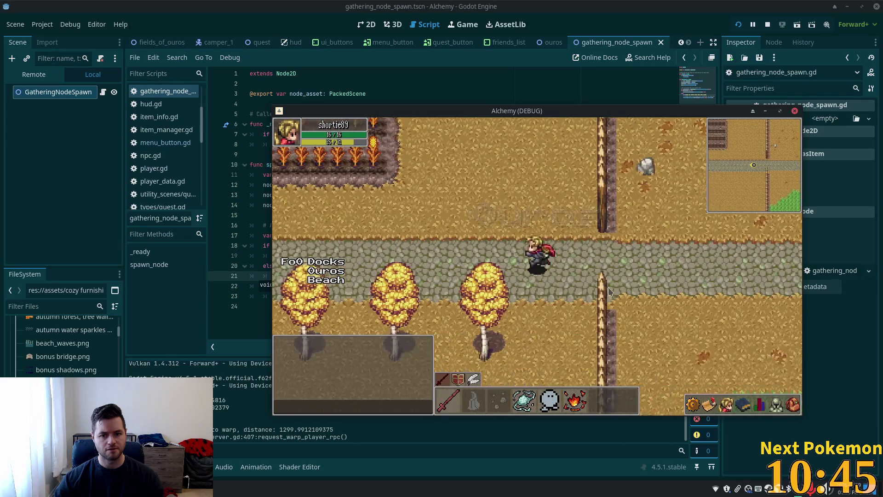
{"action": "key", "text": "d"}
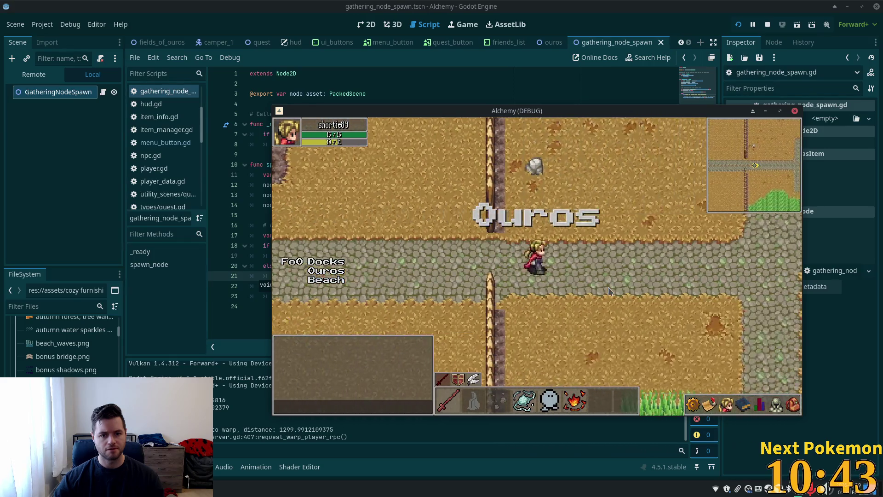
{"action": "key", "text": "a"}
{"action": "key", "text": "a"}
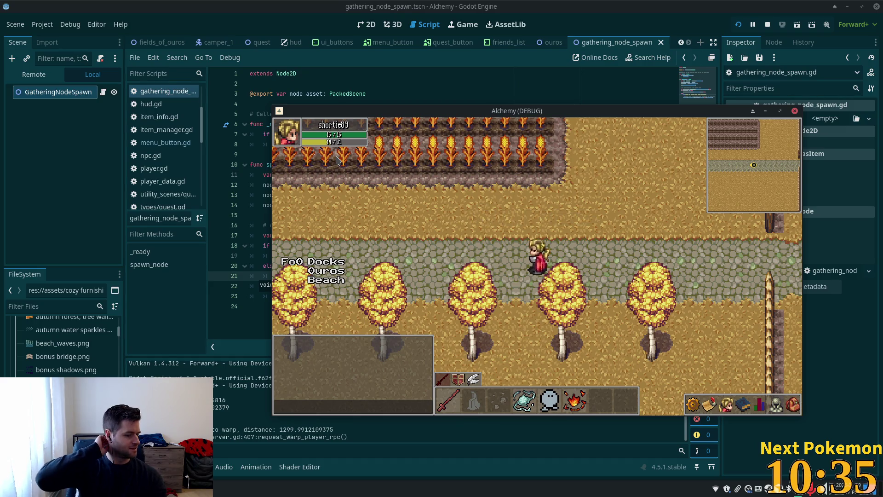
{"action": "key", "text": "d"}
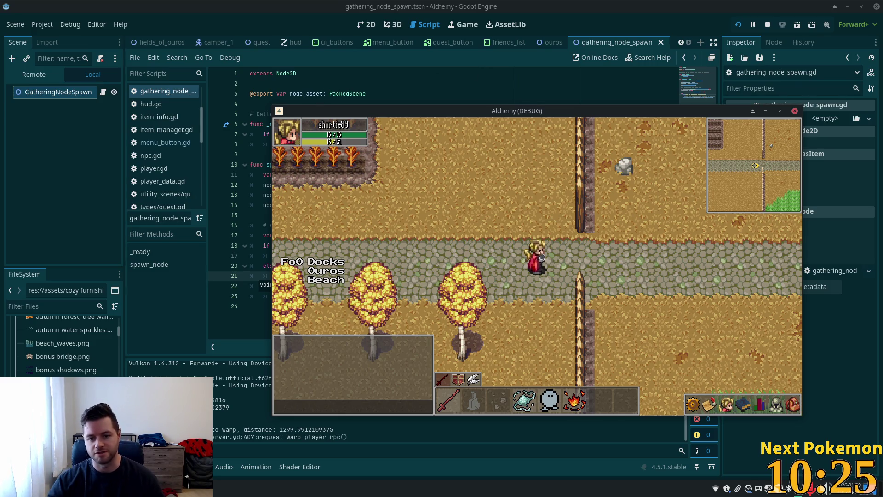
{"action": "key", "text": "d"}
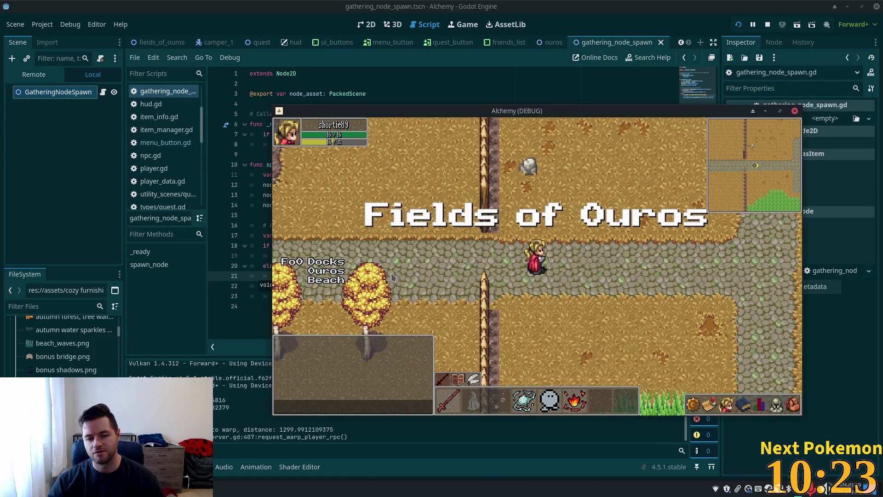
{"action": "key", "text": "a"}
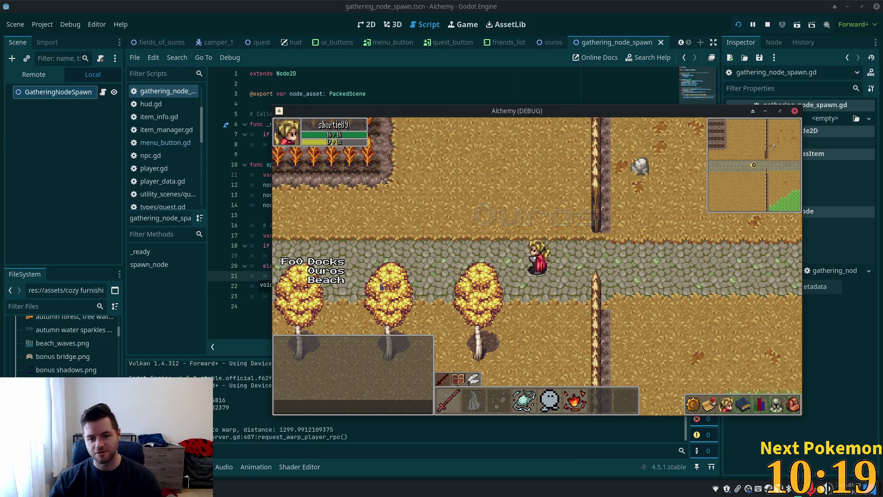
{"action": "key", "text": "d"}
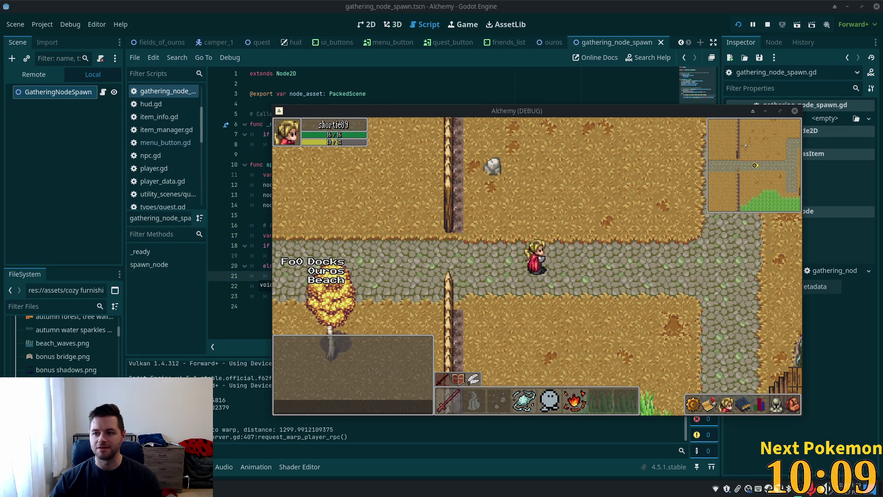
{"action": "key", "text": "a"}
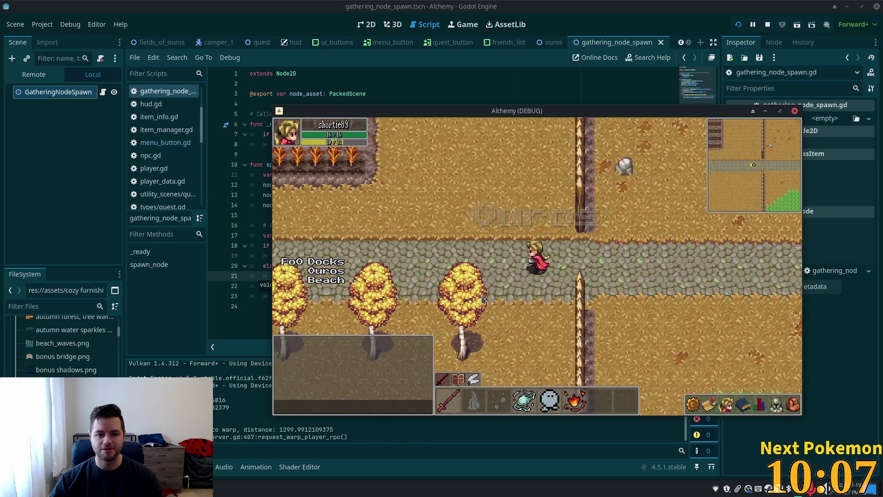
{"action": "key", "text": "a"}
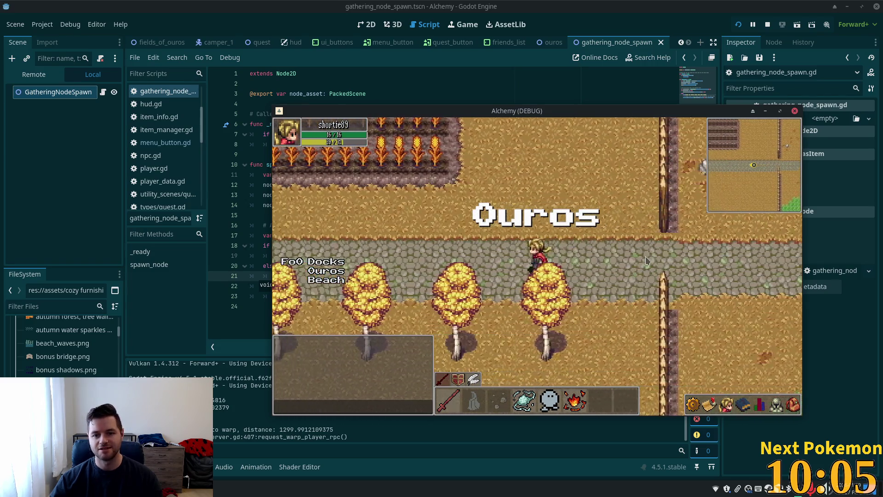
{"action": "key", "text": "d"}
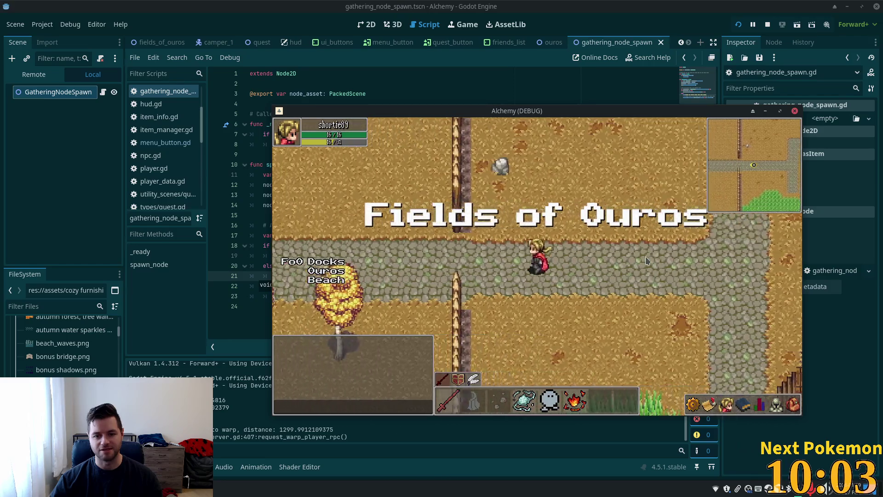
{"action": "key", "text": "d"}
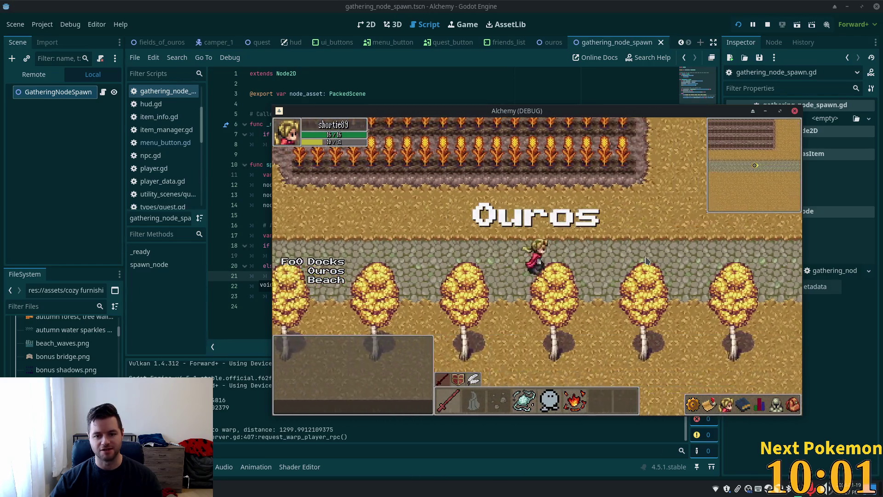
{"action": "key", "text": "d"}
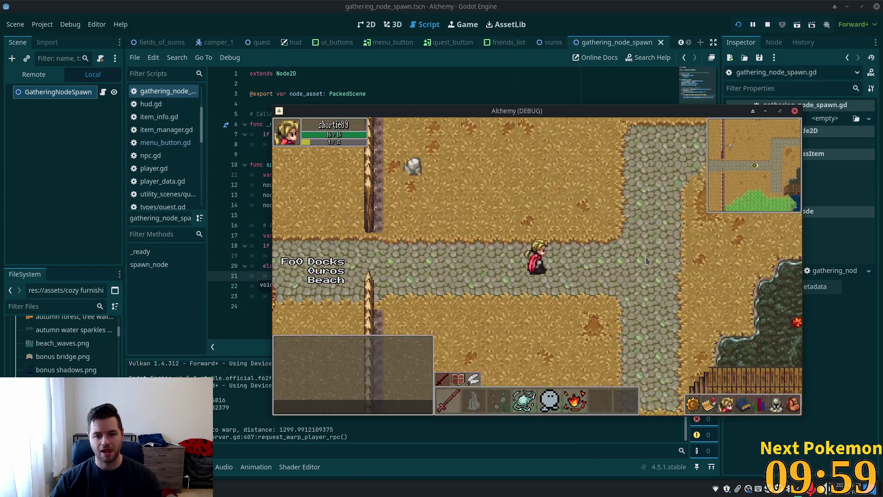
{"action": "key", "text": "a"}
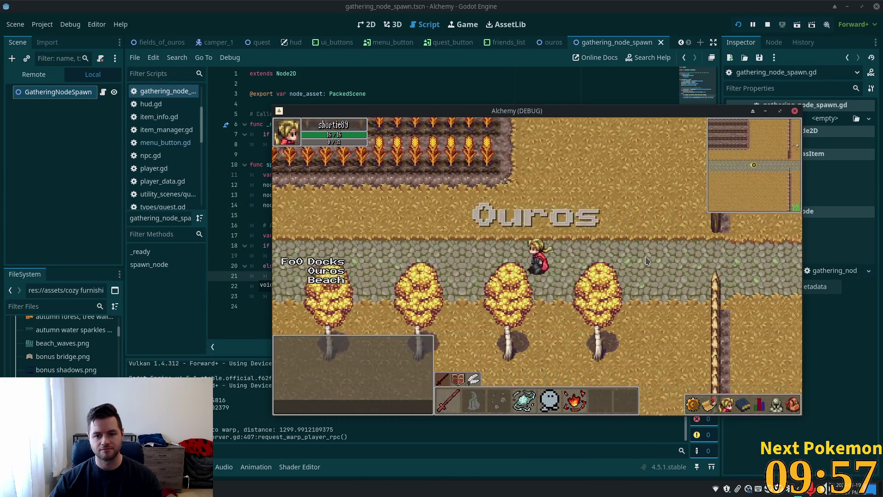
{"action": "key", "text": "alt+Tab"}
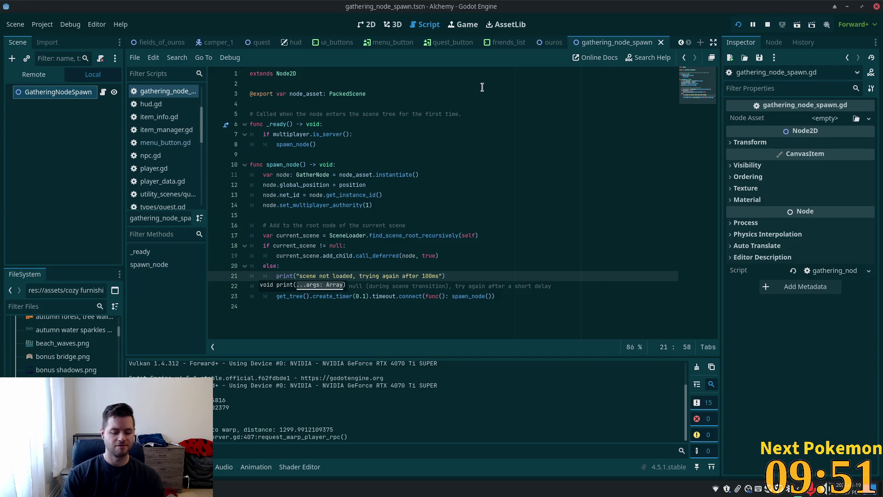
{"action": "key", "text": "alt+Tab"}
Open warp_zone.gd and inspect the warp request call on line 12, highlighting destination_scene
{"action": "key", "text": "ctrl+p"}
{"action": "type", "text": "warp"}
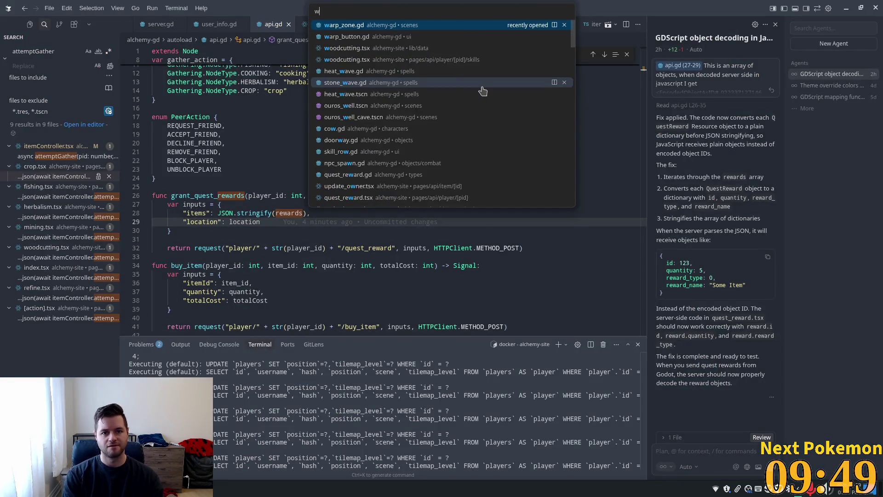
{"action": "key", "text": "Return"}
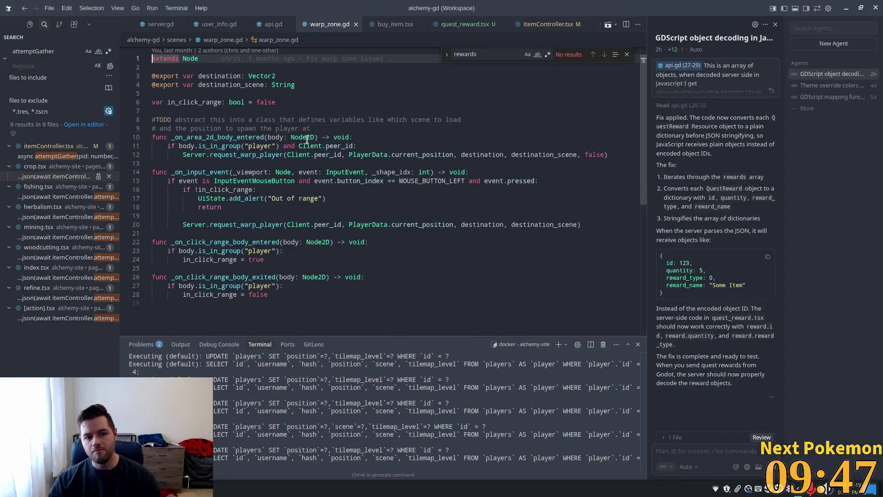
{"action": "left_click", "coordinate": [228, 146]}
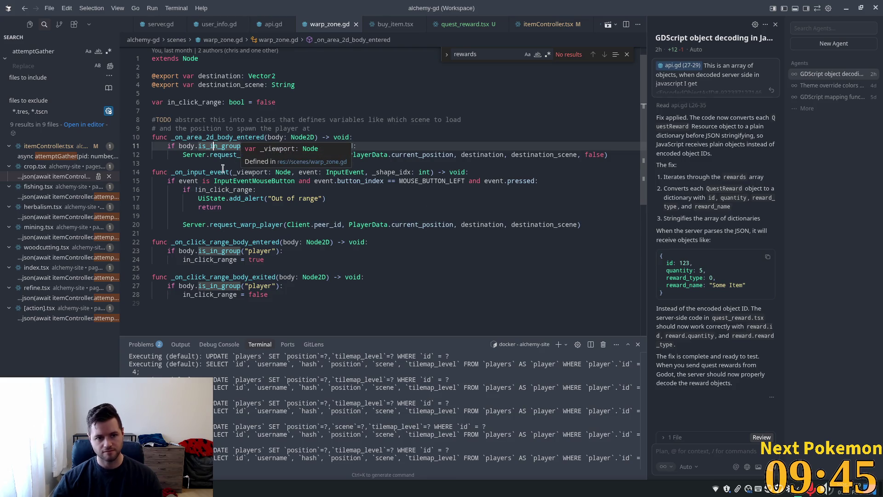
{"action": "left_click", "coordinate": [194, 155]}
{"action": "left_click", "coordinate": [240, 155]}
{"action": "key", "text": "shift+Down"}
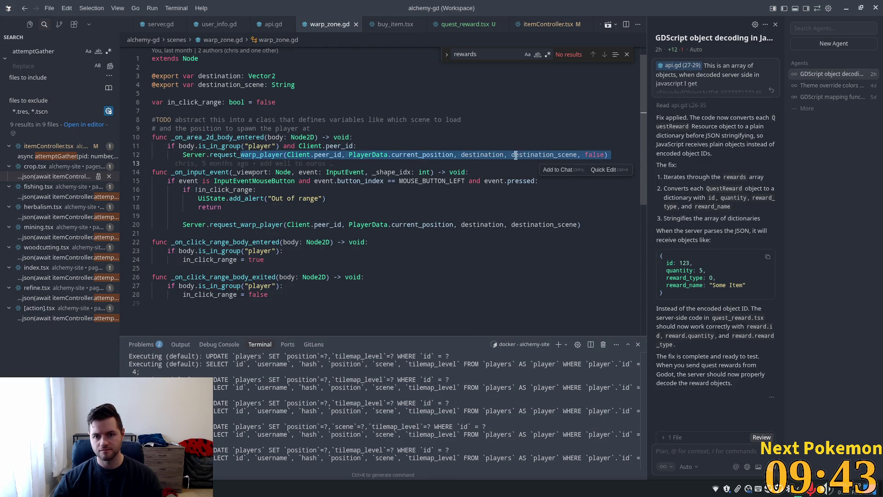
{"action": "double_click", "coordinate": [516, 155]}
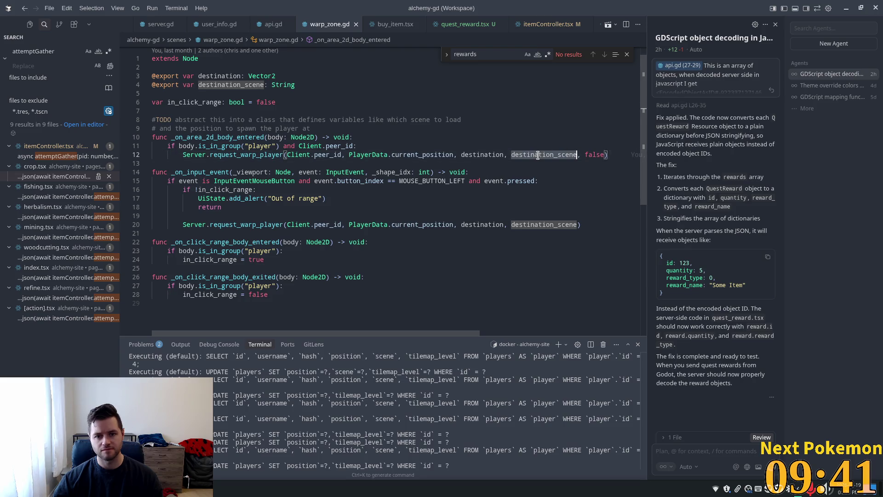
Jump to request_warp_player in server.gd and follow it to the warp_player function
{"action": "left_click", "coordinate": [232, 156]}
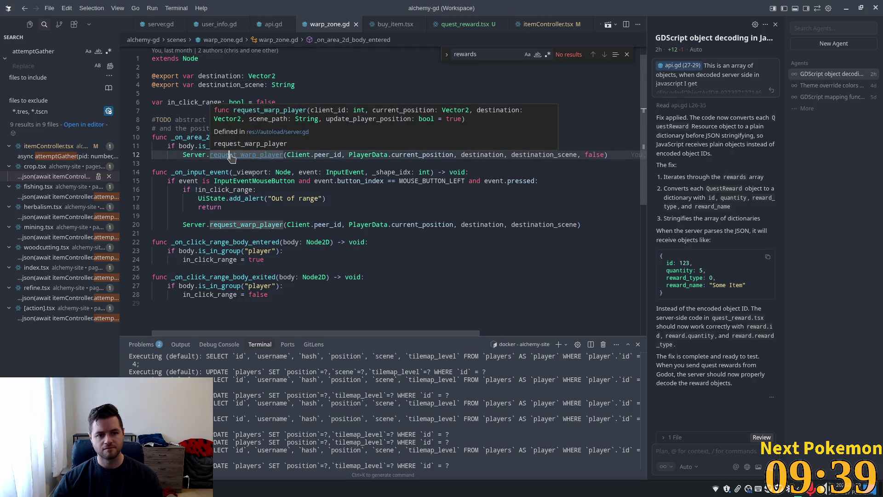
{"action": "left_click", "coordinate": [231, 157], "text": "ctrl"}
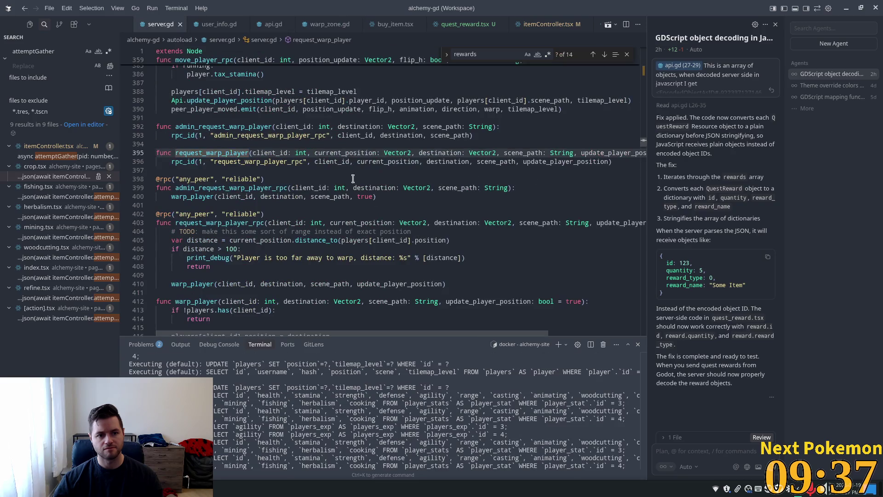
{"action": "scroll", "coordinate": [285, 194], "scroll_direction": "down", "scroll_amount": 2}
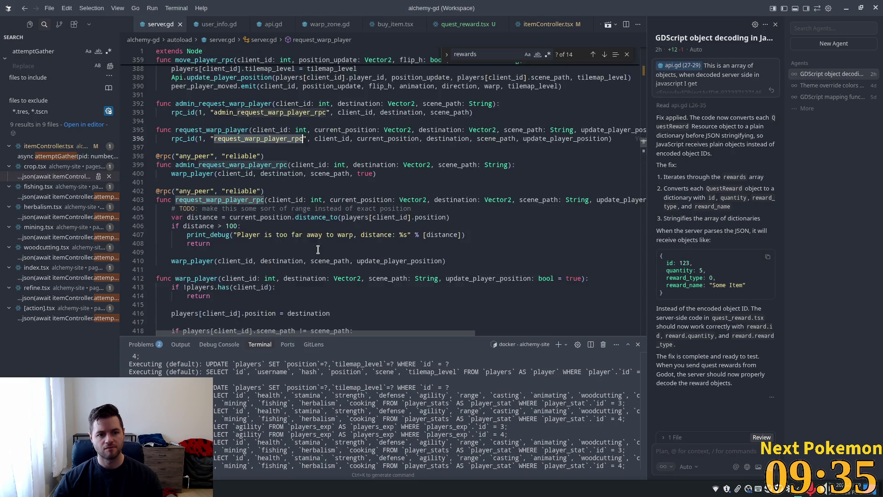
{"action": "scroll", "coordinate": [306, 218], "scroll_direction": "down", "scroll_amount": 2}
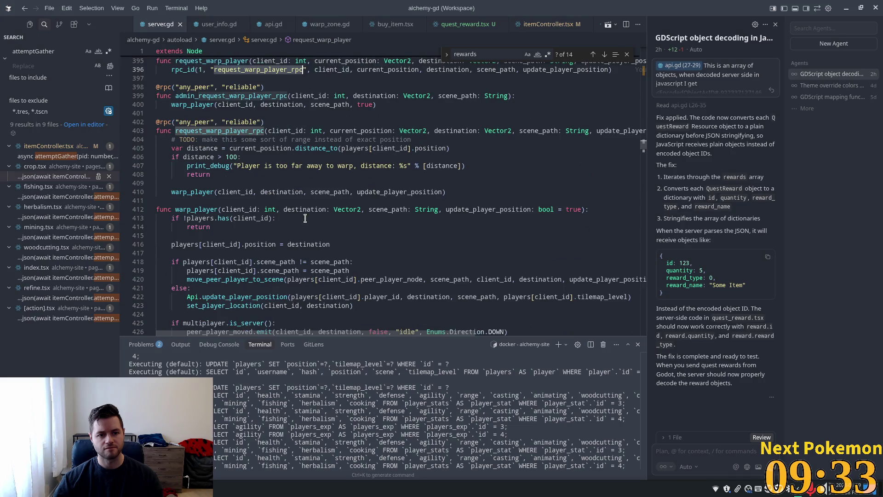
{"action": "left_click", "coordinate": [237, 168]}
{"action": "left_click", "coordinate": [198, 192]}
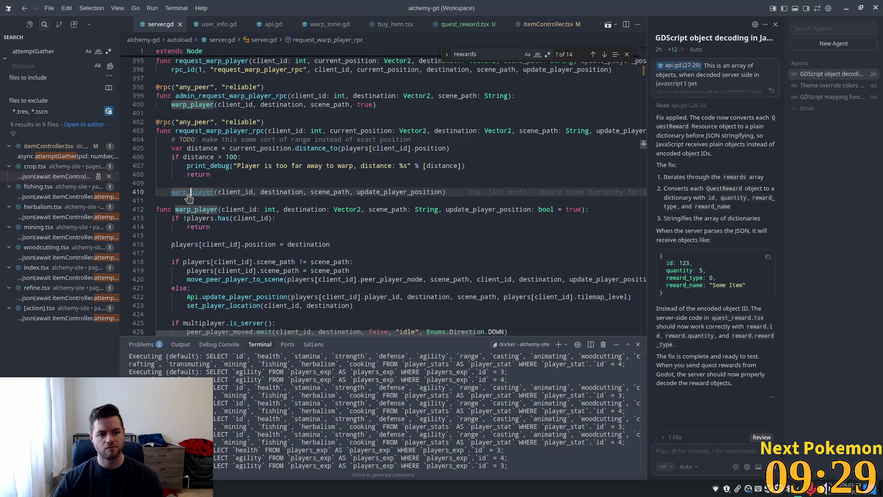
{"action": "scroll", "coordinate": [191, 184], "scroll_direction": "down", "scroll_amount": 3}
{"action": "double_click", "coordinate": [194, 118]}
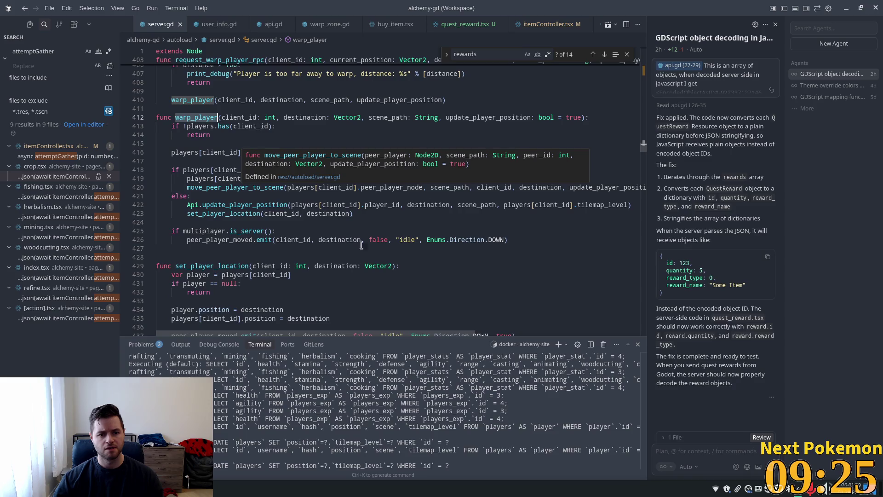
Inspect warp_player's scene change branch, highlighting scene_path, set_player_location and peer_player_moved uses
{"action": "left_click", "coordinate": [324, 170]}
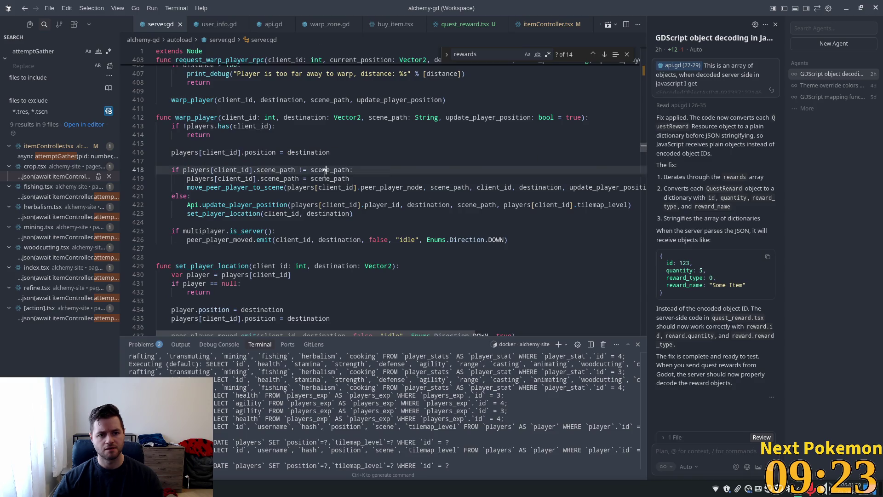
{"action": "left_click", "coordinate": [225, 188]}
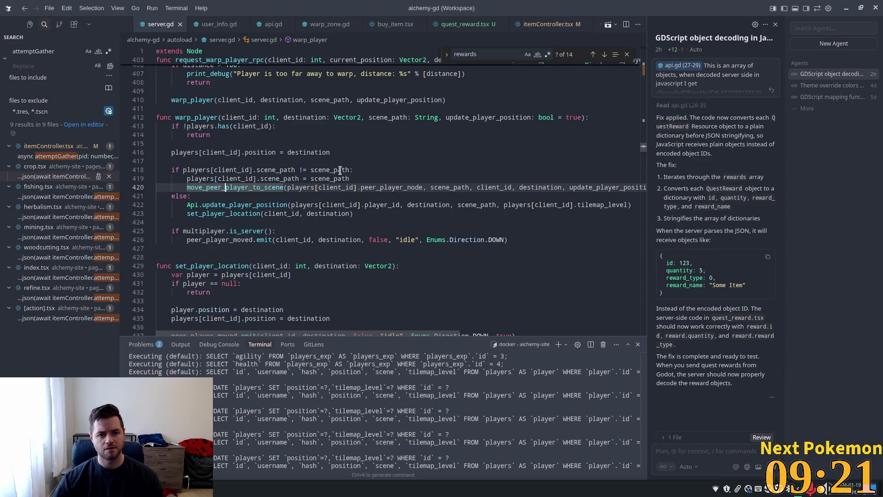
{"action": "double_click", "coordinate": [340, 170]}
{"action": "double_click", "coordinate": [239, 184]}
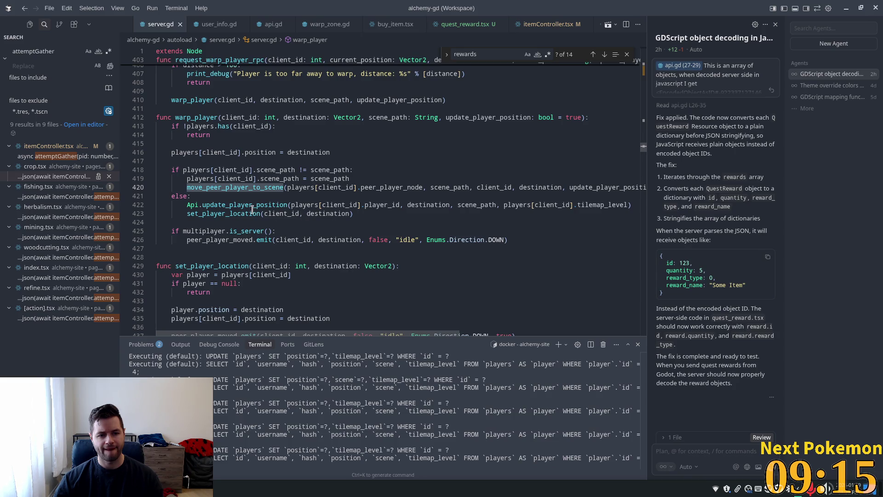
{"action": "left_click", "coordinate": [216, 213]}
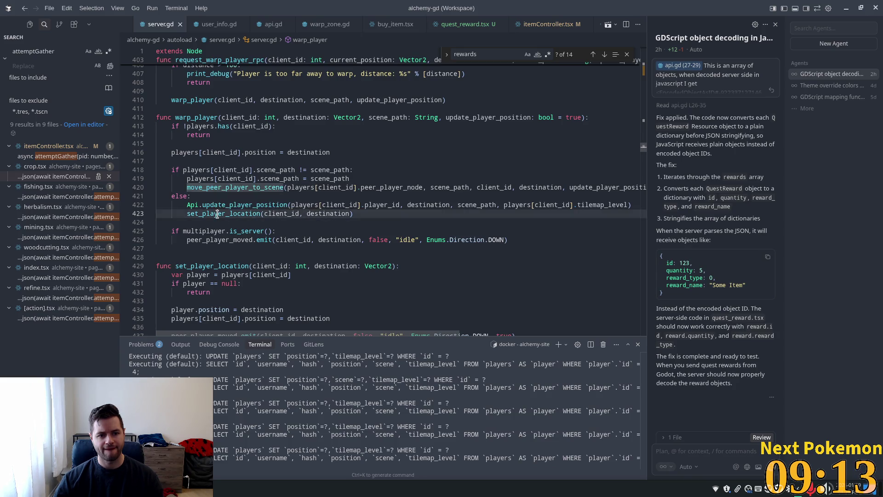
{"action": "scroll", "coordinate": [360, 224], "scroll_direction": "down", "scroll_amount": 2}
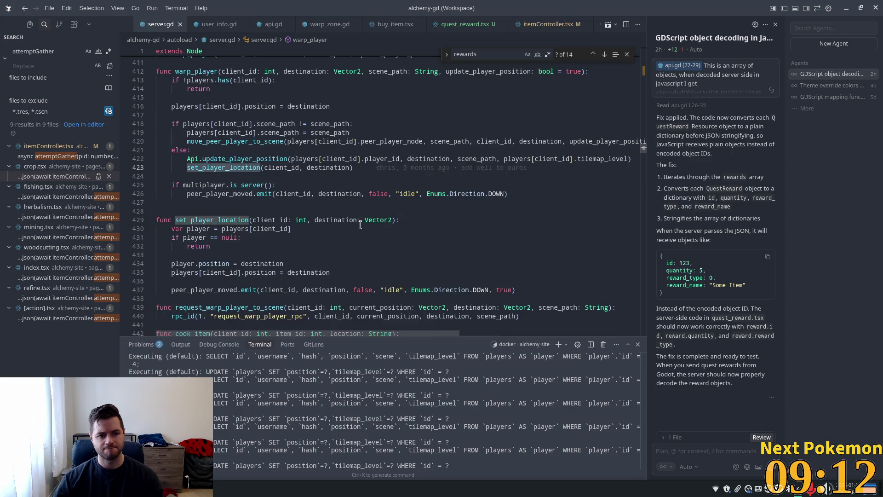
{"action": "left_click", "coordinate": [233, 186]}
{"action": "double_click", "coordinate": [214, 193]}
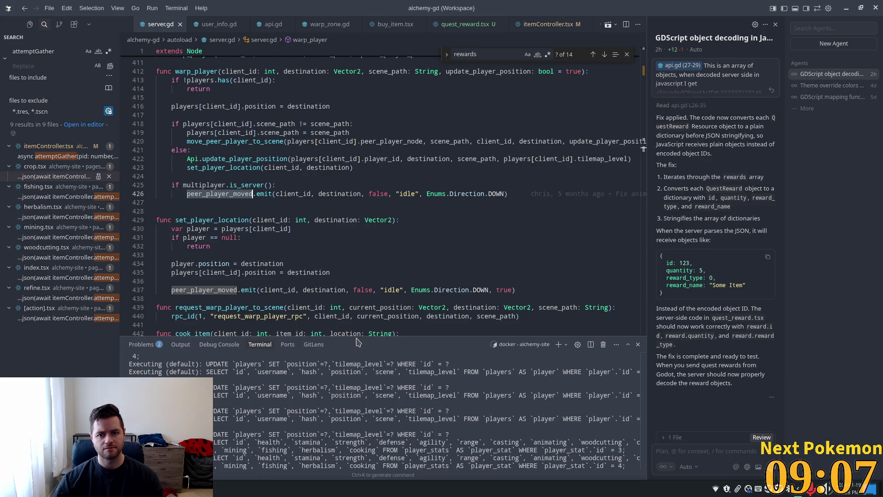
Go from the line 420 call to move_peer_player_to_scene's definition with F12
{"action": "left_click", "coordinate": [224, 141]}
{"action": "left_click", "coordinate": [230, 194]}
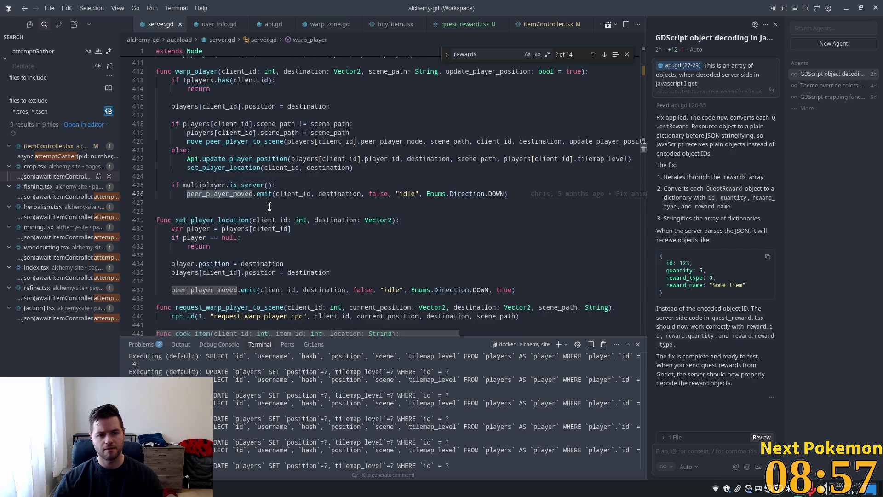
{"action": "left_click", "coordinate": [244, 145]}
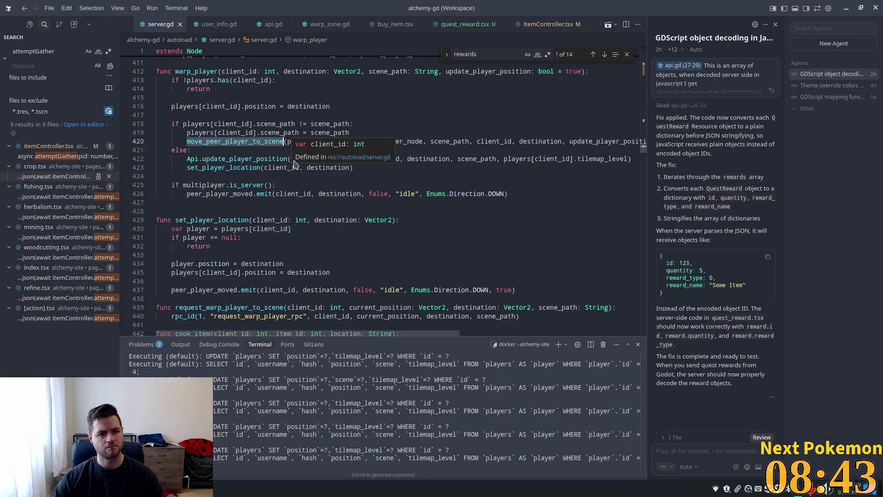
{"action": "key", "text": "F12"}
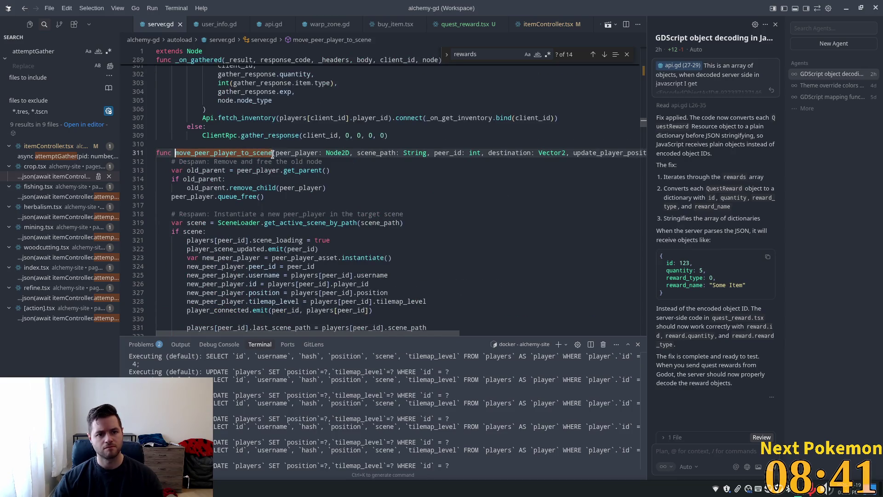
Inspect the SceneLoader.get_active_scene_by_path call on line 319 of move_peer_player_to_scene
{"action": "scroll", "coordinate": [273, 155], "scroll_direction": "down", "scroll_amount": 3}
{"action": "left_click", "coordinate": [261, 154]}
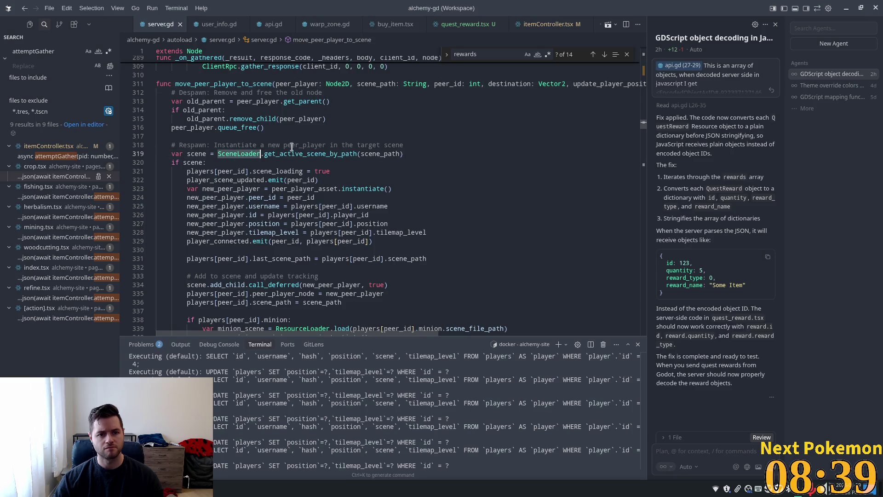
{"action": "double_click", "coordinate": [323, 150]}
{"action": "scroll", "coordinate": [239, 148], "scroll_direction": "down", "scroll_amount": 2}
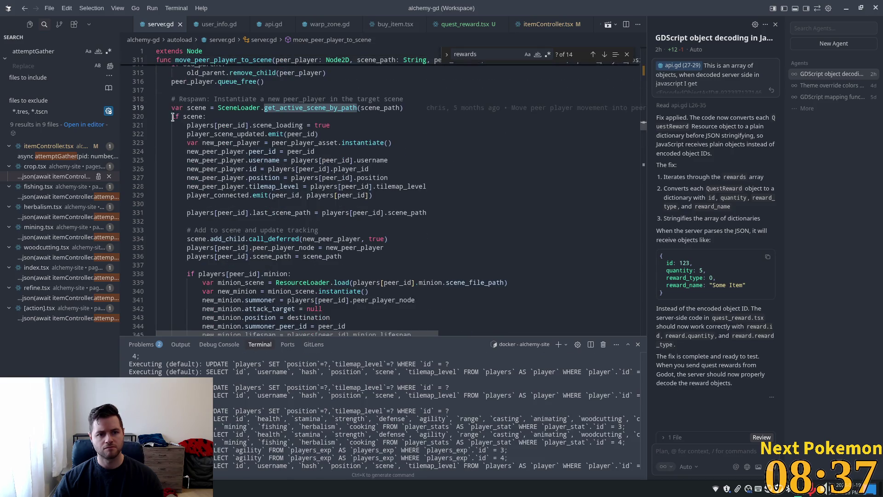
{"action": "left_click_drag", "start_coordinate": [172, 117], "coordinate": [206, 117]}
{"action": "scroll", "coordinate": [292, 132], "scroll_direction": "up", "scroll_amount": 3}
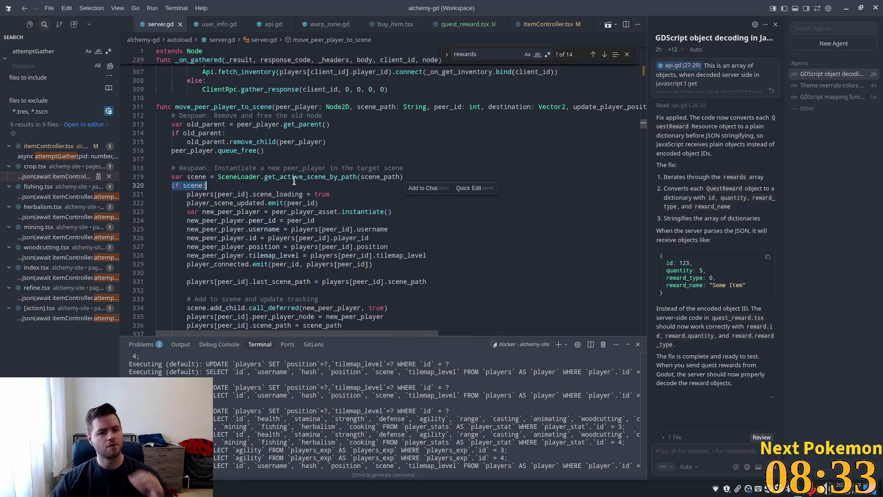
Scroll to update_player_position and player_scene_update on lines 351–352, and jump to player_scene_update's definition
{"action": "scroll", "coordinate": [275, 209], "scroll_direction": "down", "scroll_amount": 3}
{"action": "scroll", "coordinate": [275, 209], "scroll_direction": "down", "scroll_amount": 1}
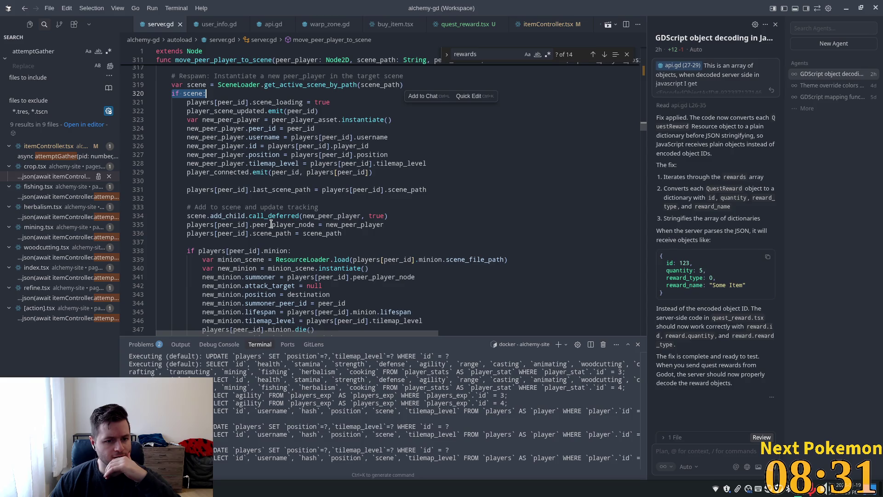
{"action": "scroll", "coordinate": [276, 233], "scroll_direction": "down", "scroll_amount": 1}
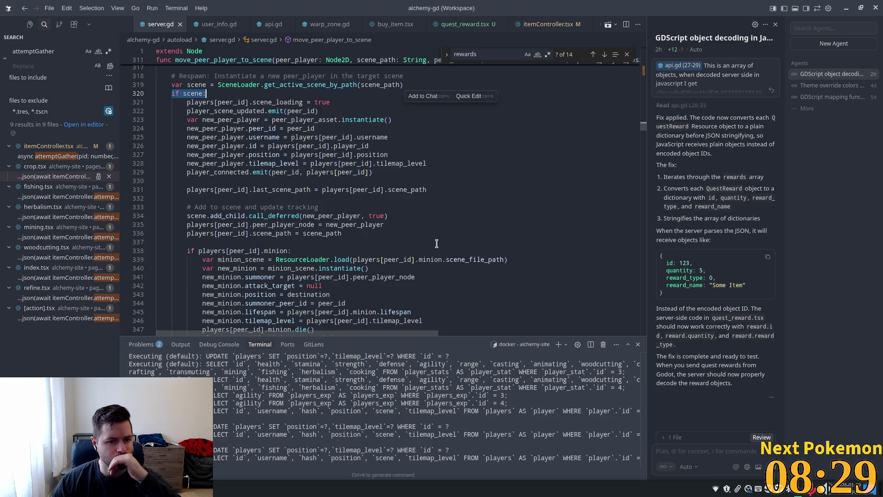
{"action": "scroll", "coordinate": [442, 247], "scroll_direction": "down", "scroll_amount": 4}
{"action": "scroll", "coordinate": [442, 247], "scroll_direction": "down", "scroll_amount": 1}
{"action": "double_click", "coordinate": [244, 249]}
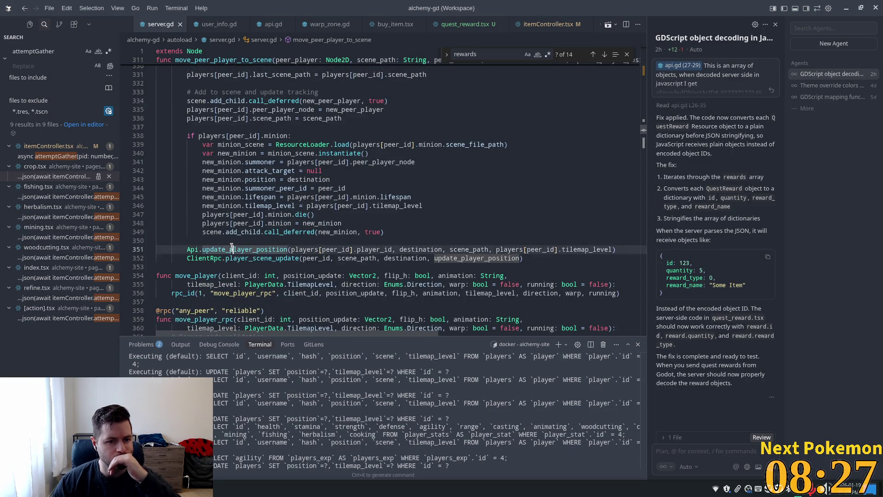
{"action": "double_click", "coordinate": [233, 259]}
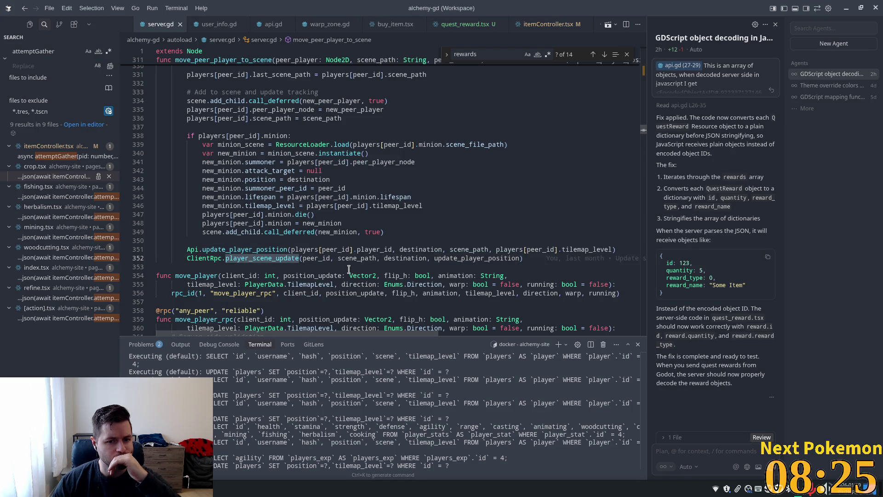
{"action": "left_click", "coordinate": [273, 258], "text": "ctrl"}
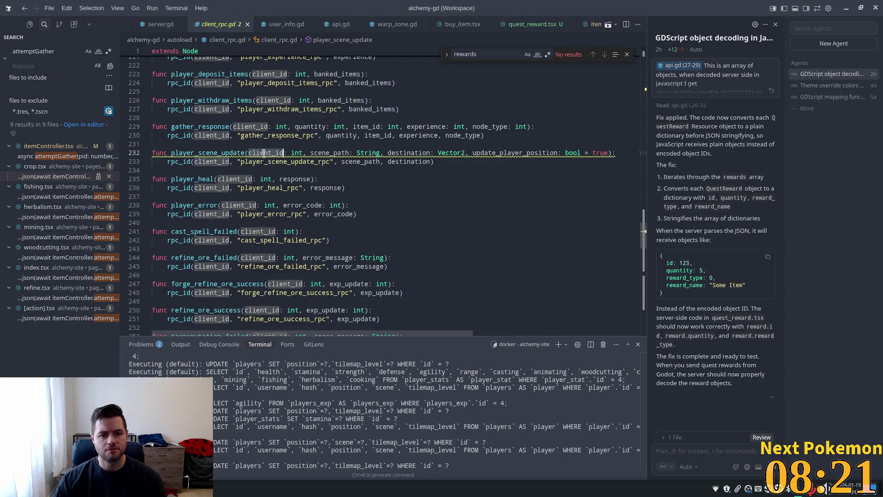
Jump from line 233 to the player_scene_update_rpc definition at line 57 of client_rpc.gd
{"action": "mouse_move", "coordinate": [290, 156]}
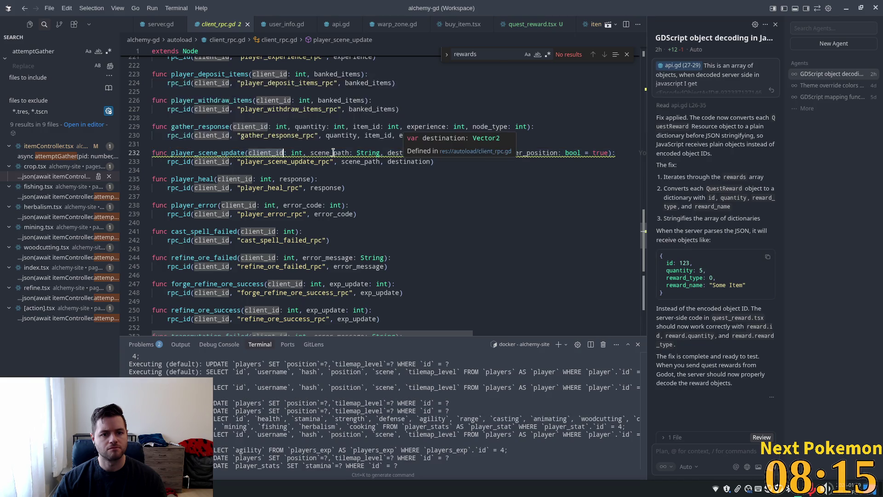
{"action": "double_click", "coordinate": [294, 162]}
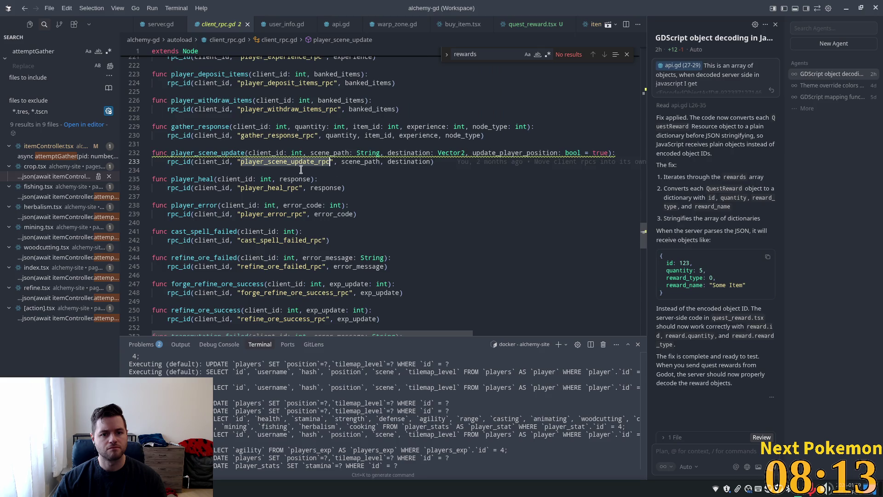
{"action": "mouse_move", "coordinate": [273, 165]}
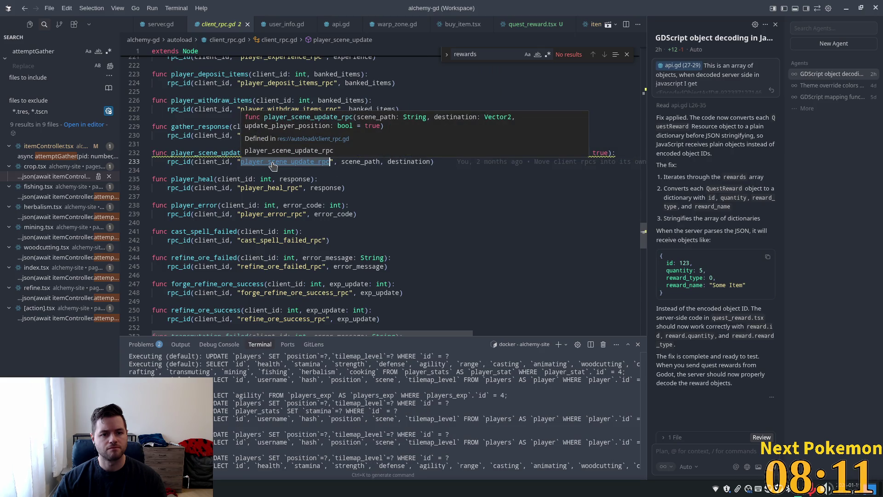
{"action": "left_click", "coordinate": [272, 161], "text": "ctrl"}
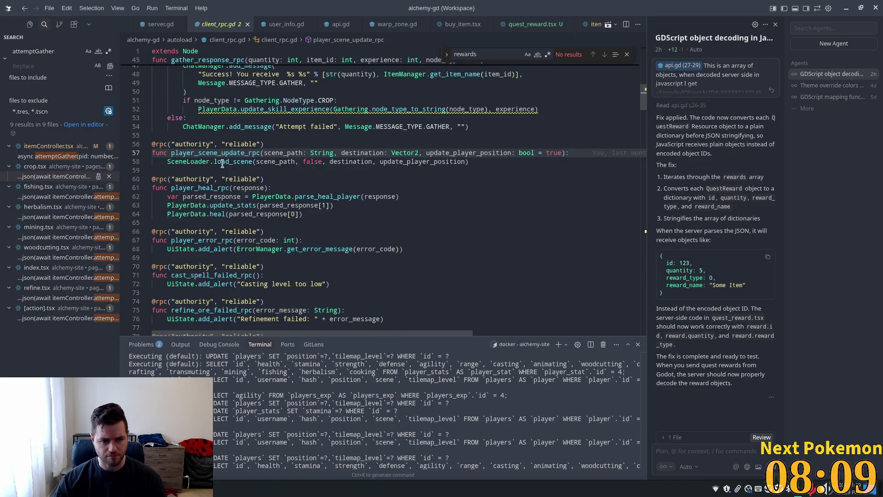
{"action": "mouse_move", "coordinate": [223, 165]}
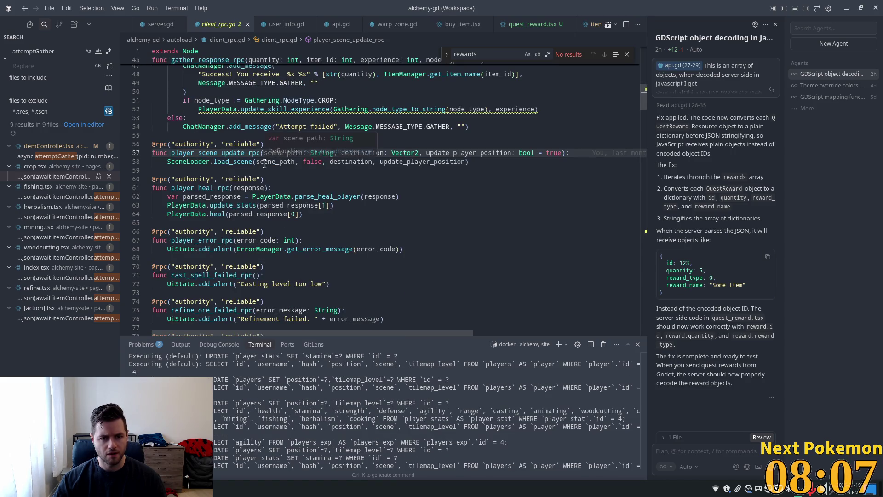
{"action": "left_click", "coordinate": [239, 162], "text": "ctrl"}
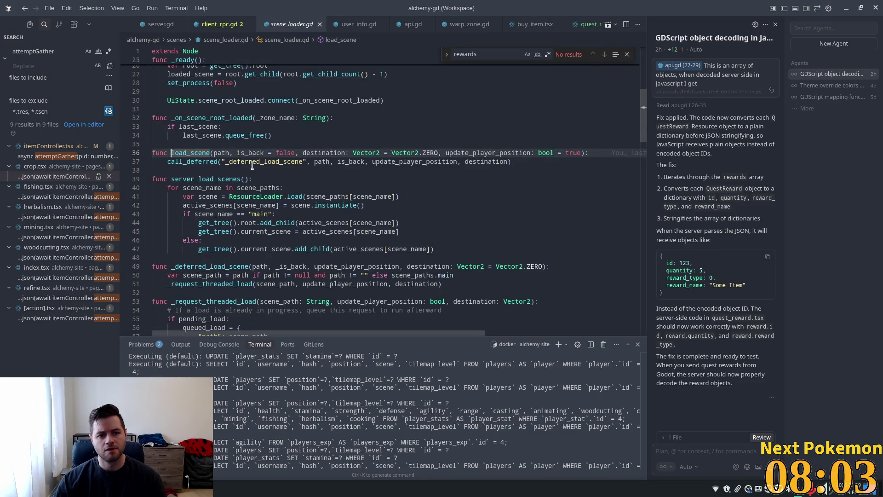
{"action": "double_click", "coordinate": [252, 163]}
{"action": "scroll", "coordinate": [204, 182], "scroll_direction": "down", "scroll_amount": 4}
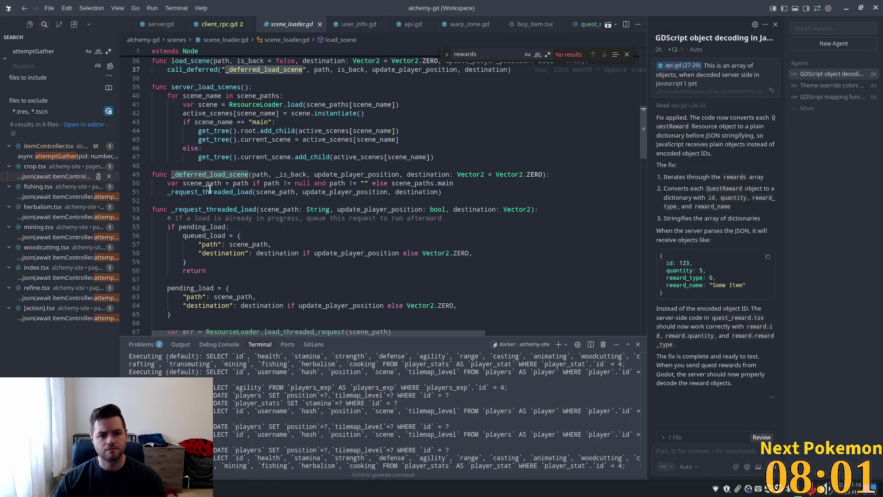
{"action": "double_click", "coordinate": [222, 192]}
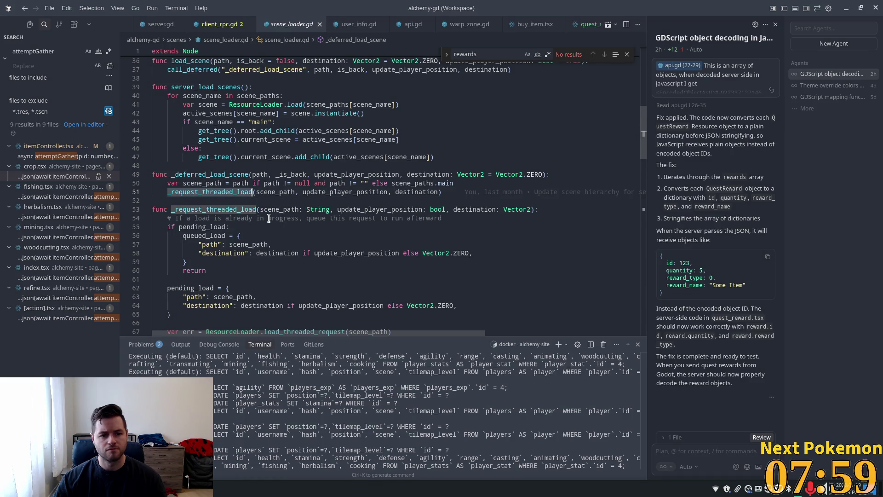
{"action": "left_click", "coordinate": [201, 183]}
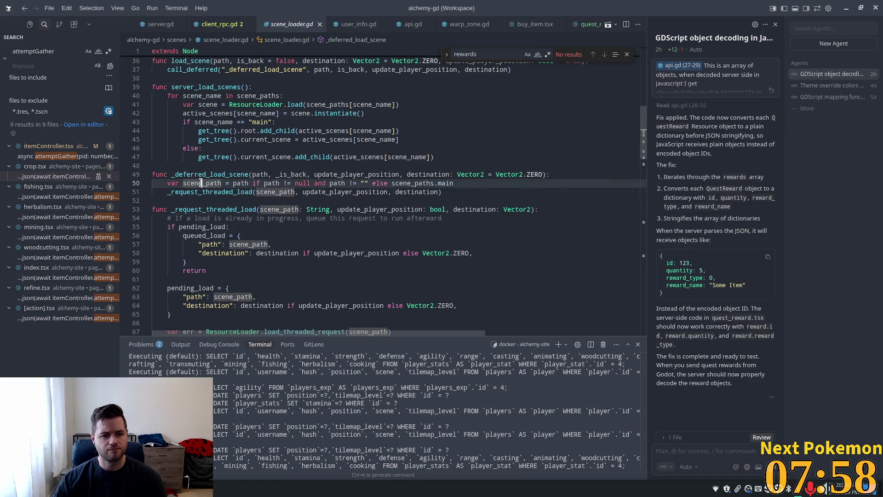
{"action": "double_click", "coordinate": [231, 191]}
{"action": "scroll", "coordinate": [309, 235], "scroll_direction": "down", "scroll_amount": 5}
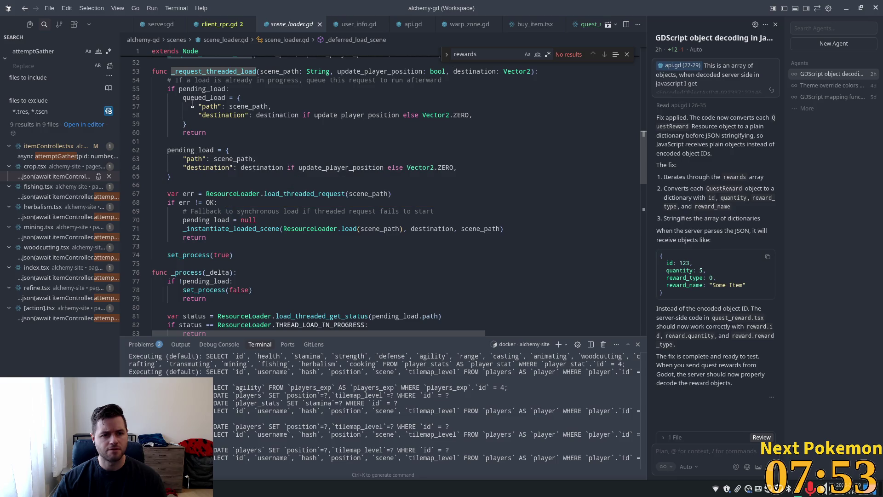
{"action": "double_click", "coordinate": [237, 229]}
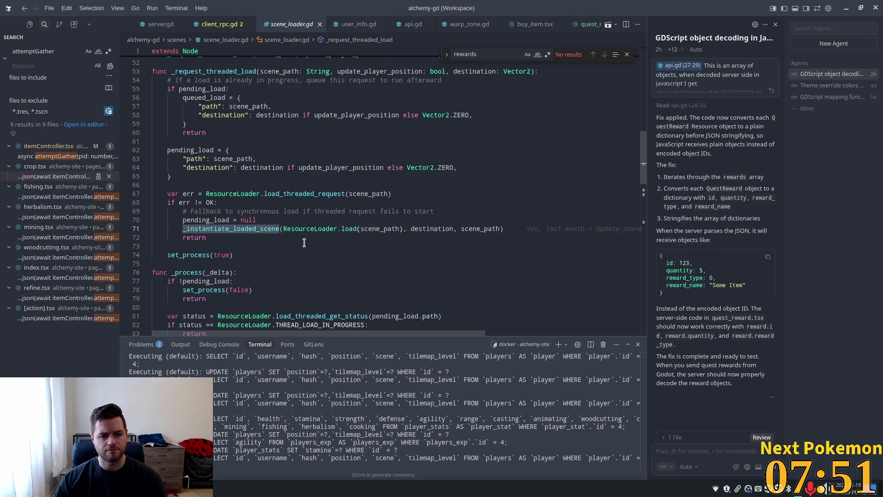
{"action": "mouse_move", "coordinate": [250, 229]}
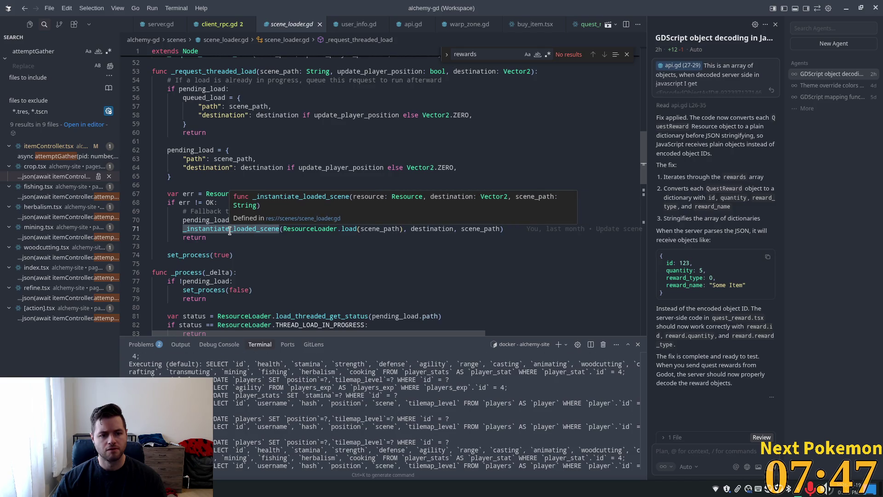
{"action": "double_click", "coordinate": [195, 255]}
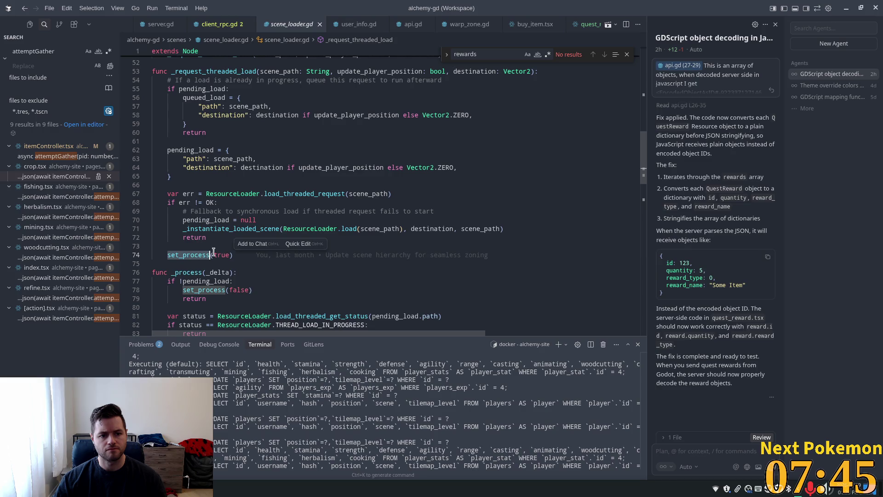
{"action": "left_click", "coordinate": [300, 198]}
{"action": "double_click", "coordinate": [293, 193]}
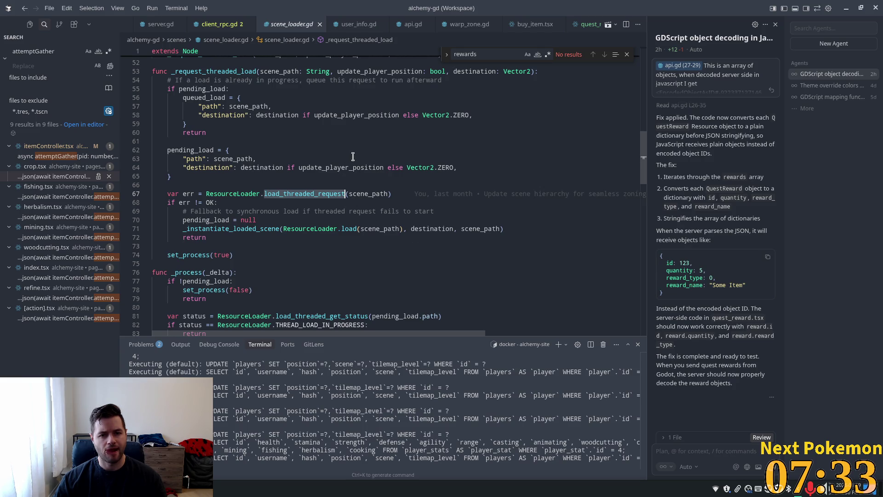
{"action": "double_click", "coordinate": [202, 97]}
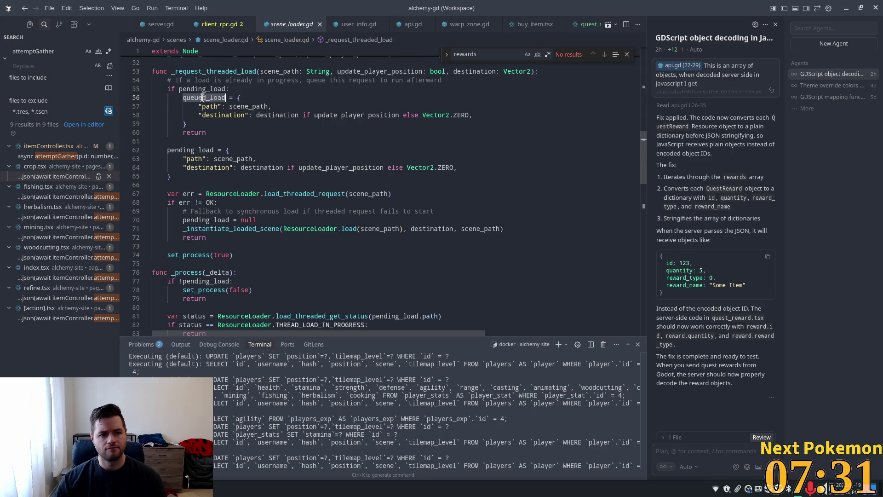
{"action": "scroll", "coordinate": [442, 200], "scroll_direction": "down", "scroll_amount": 2}
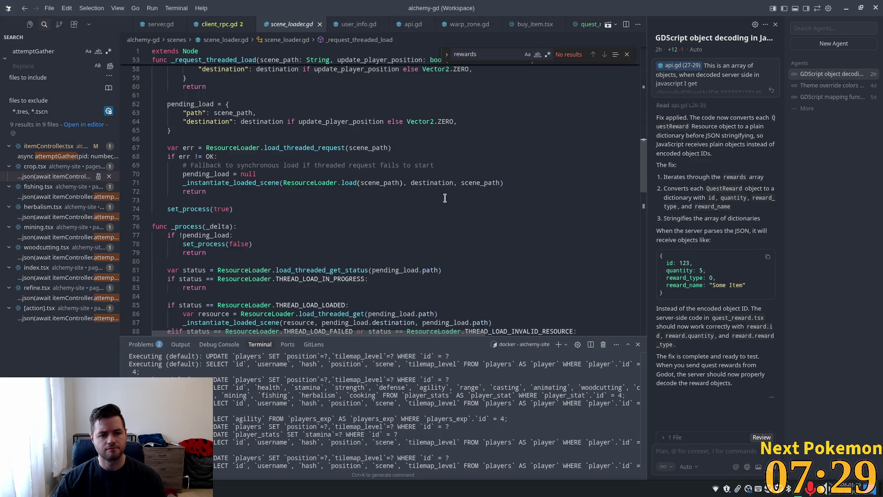
{"action": "scroll", "coordinate": [273, 172], "scroll_direction": "down", "scroll_amount": 3}
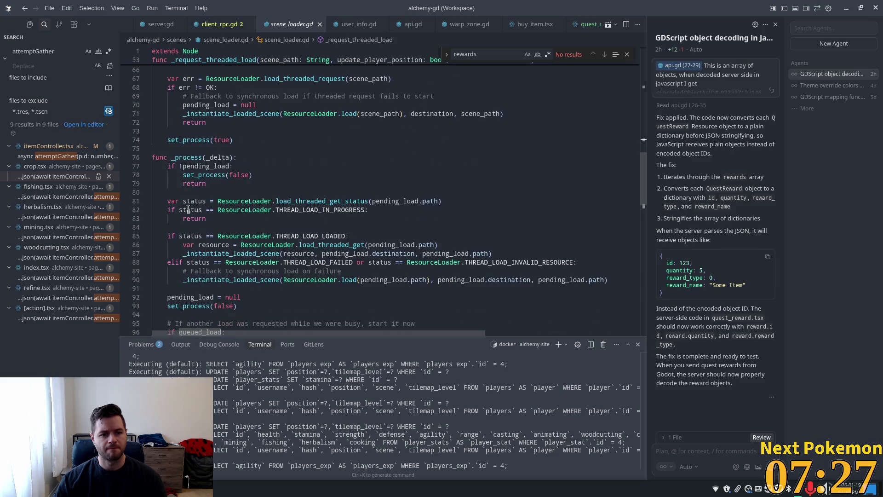
{"action": "scroll", "coordinate": [188, 209], "scroll_direction": "down", "scroll_amount": 3}
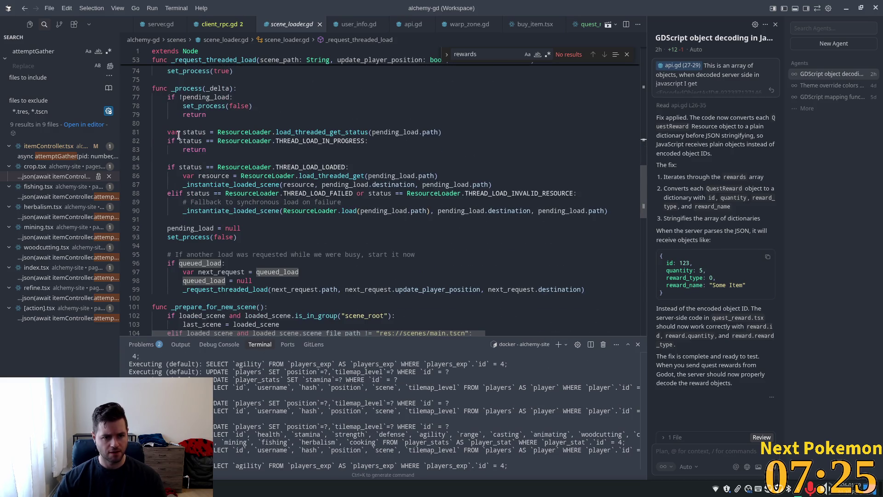
{"action": "double_click", "coordinate": [204, 150]}
{"action": "left_click", "coordinate": [259, 167]}
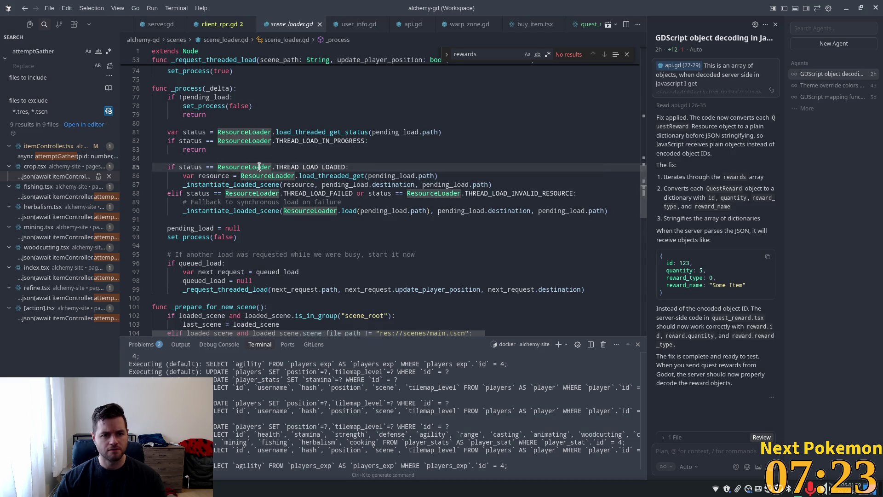
{"action": "double_click", "coordinate": [315, 167]}
{"action": "double_click", "coordinate": [331, 176]}
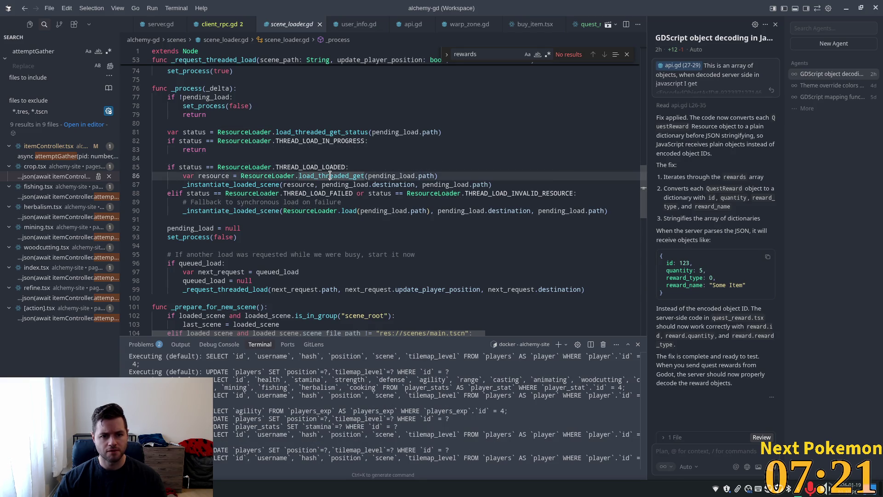
{"action": "double_click", "coordinate": [199, 185]}
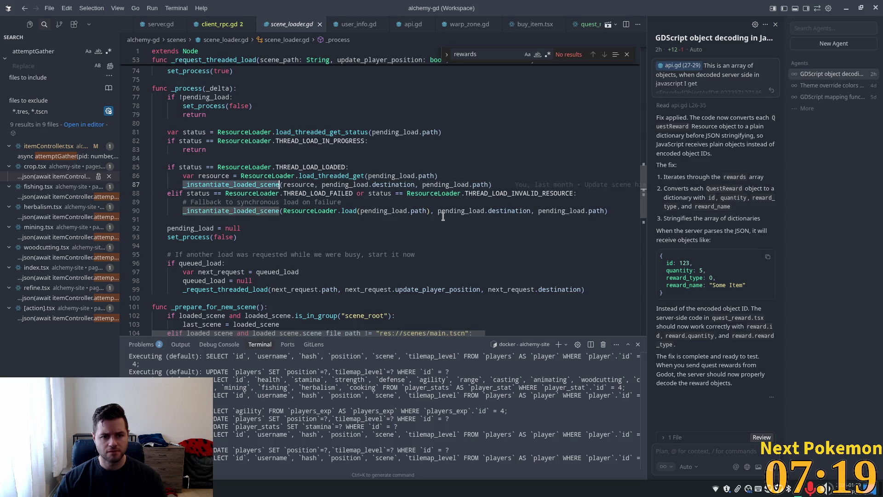
{"action": "scroll", "coordinate": [211, 149], "scroll_direction": "down", "scroll_amount": 2}
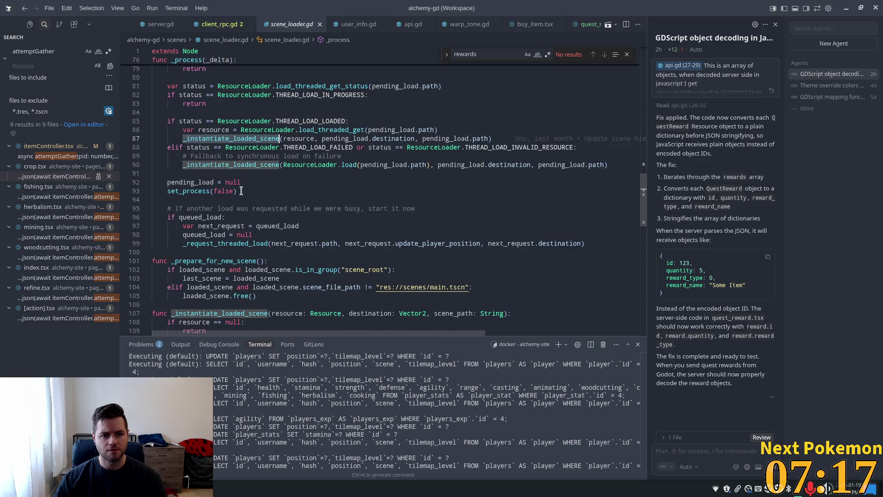
{"action": "double_click", "coordinate": [198, 217]}
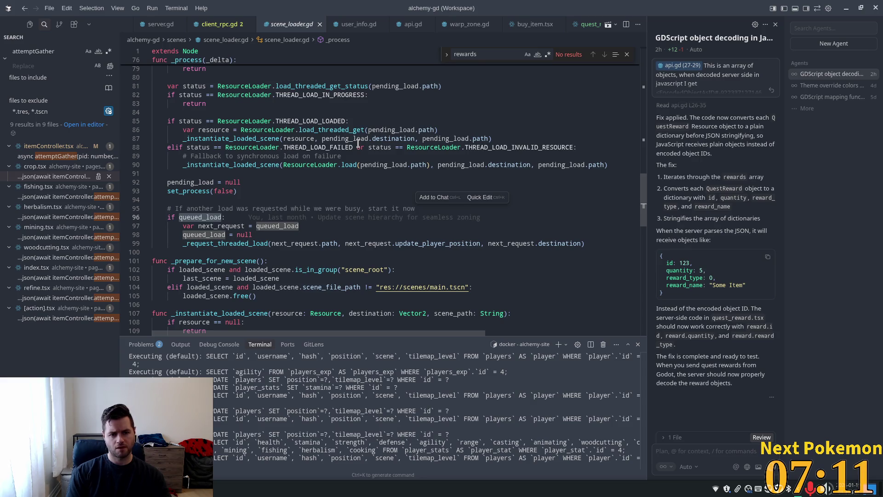
{"action": "left_click", "coordinate": [249, 140], "text": "ctrl"}
{"action": "scroll", "coordinate": [287, 207], "scroll_direction": "down", "scroll_amount": 7}
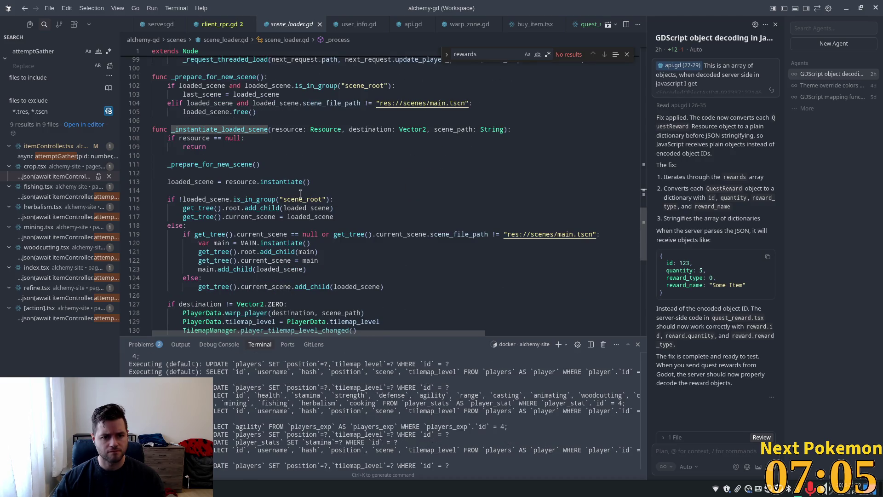
{"action": "scroll", "coordinate": [300, 194], "scroll_direction": "down", "scroll_amount": 1}
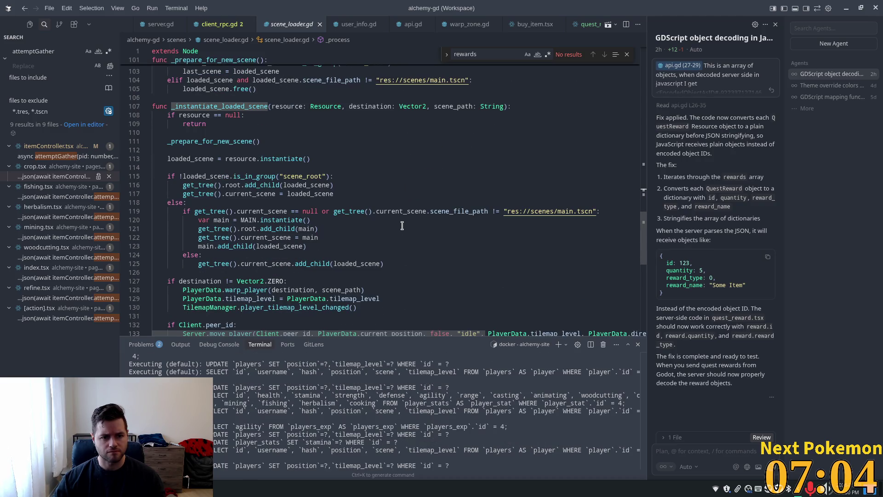
{"action": "left_click", "coordinate": [313, 184]}
{"action": "scroll", "coordinate": [314, 184], "scroll_direction": "down", "scroll_amount": 2}
{"action": "left_click", "coordinate": [225, 165]}
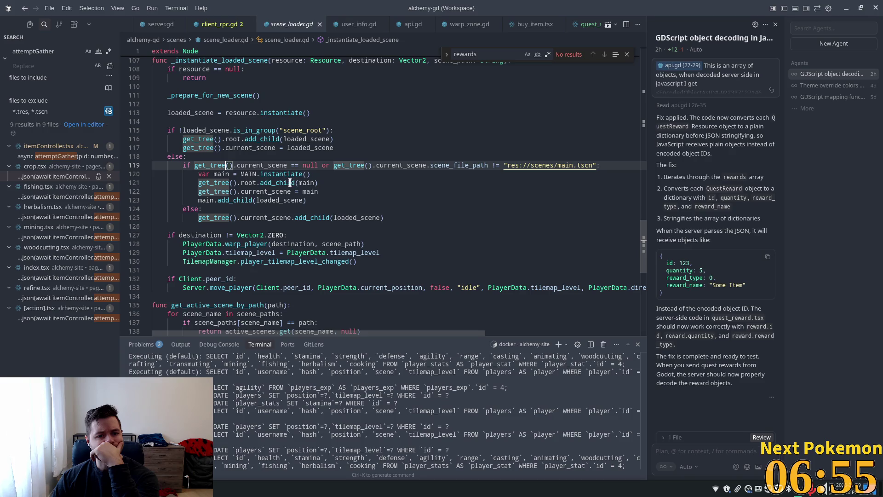
{"action": "double_click", "coordinate": [244, 174]}
{"action": "scroll", "coordinate": [246, 175], "scroll_direction": "down", "scroll_amount": 2}
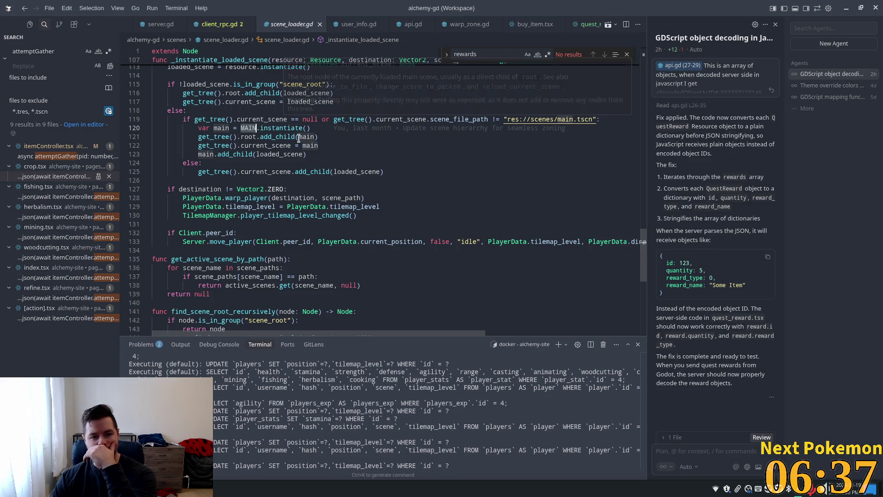
{"action": "mouse_move", "coordinate": [280, 145]}
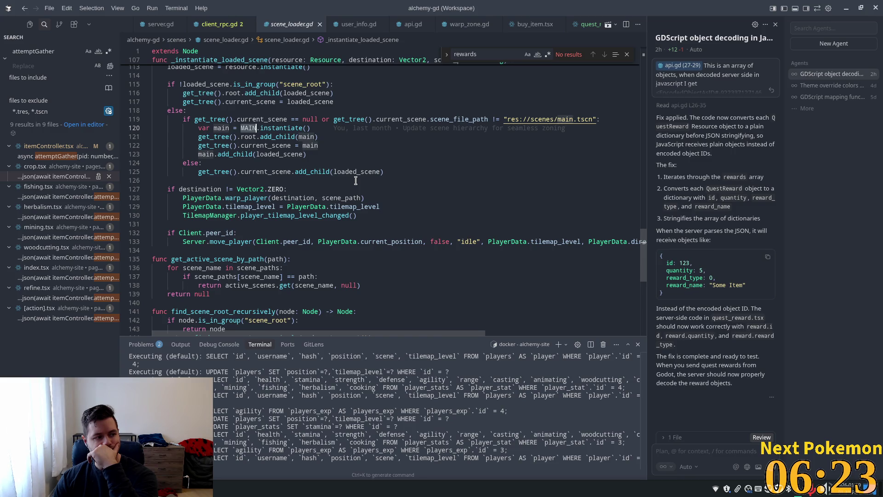
{"action": "mouse_move", "coordinate": [359, 175]}
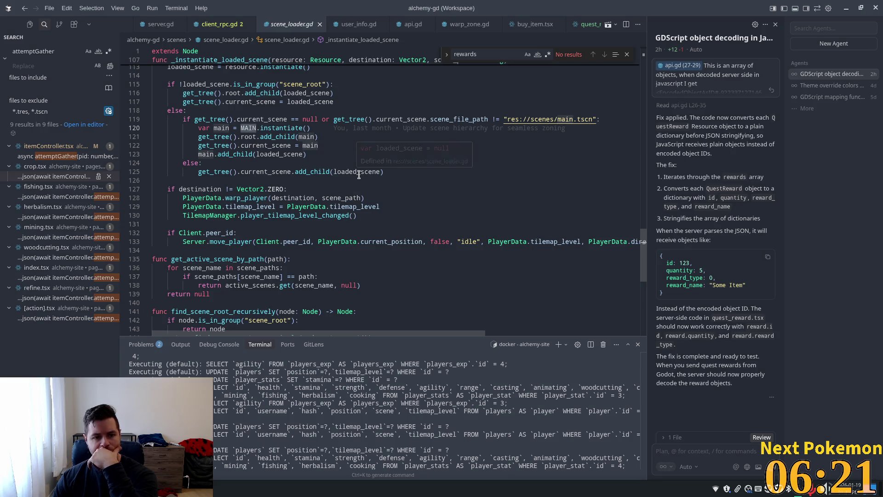
{"action": "left_click", "coordinate": [320, 177]}
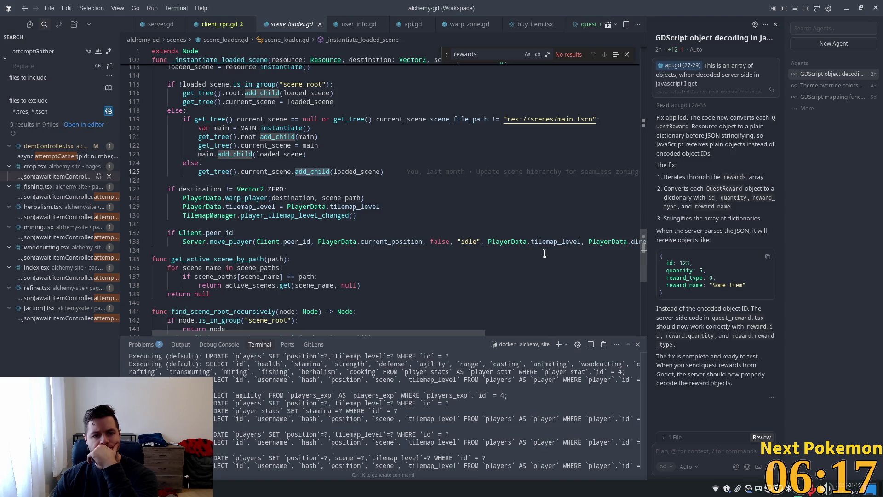
{"action": "mouse_move", "coordinate": [364, 243]}
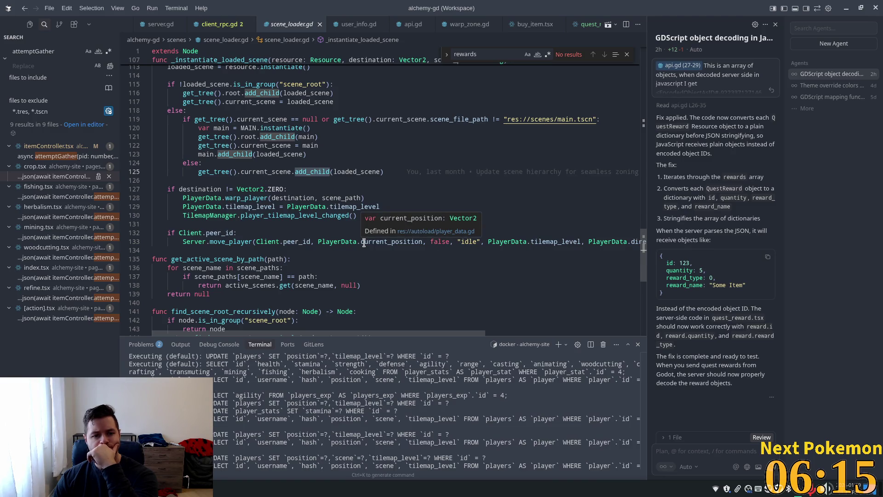
{"action": "mouse_move", "coordinate": [259, 192]}
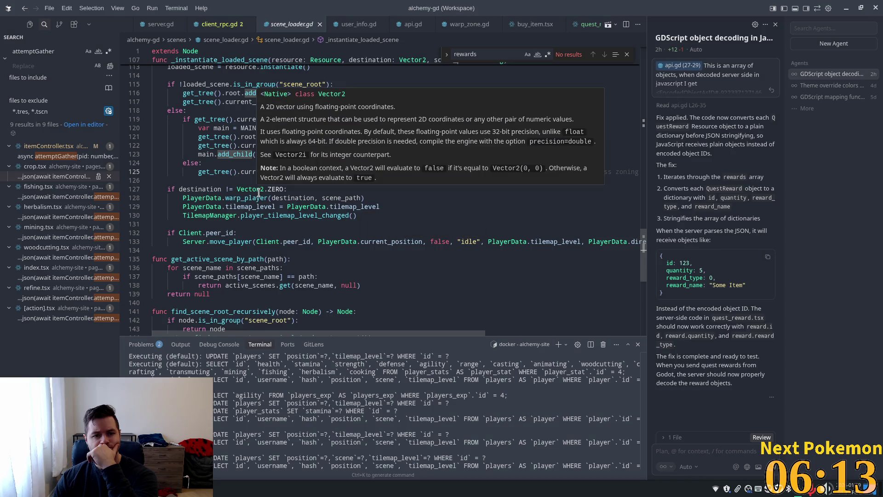
{"action": "scroll", "coordinate": [354, 251], "scroll_direction": "down", "scroll_amount": 5}
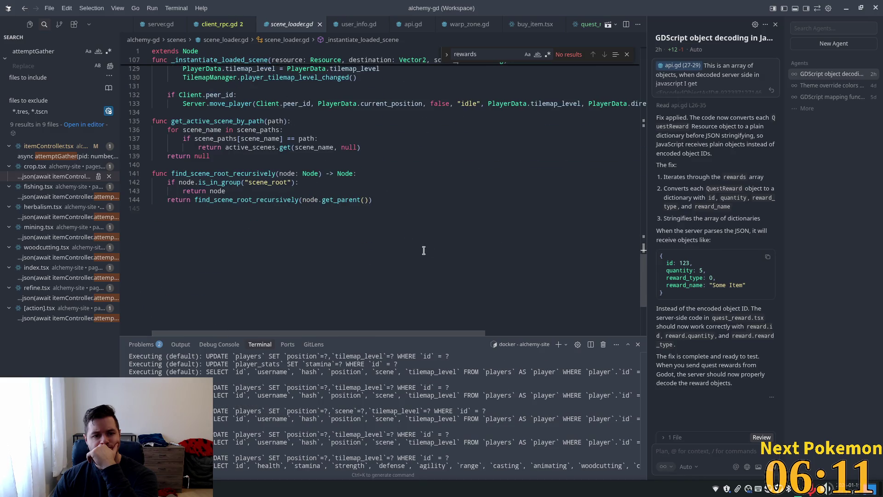
{"action": "scroll", "coordinate": [436, 251], "scroll_direction": "up", "scroll_amount": 8}
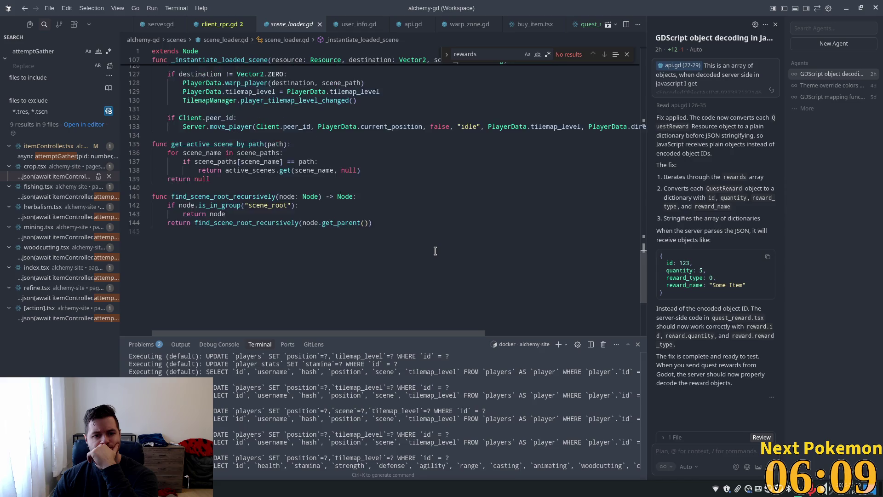
{"action": "scroll", "coordinate": [435, 250], "scroll_direction": "up", "scroll_amount": 5}
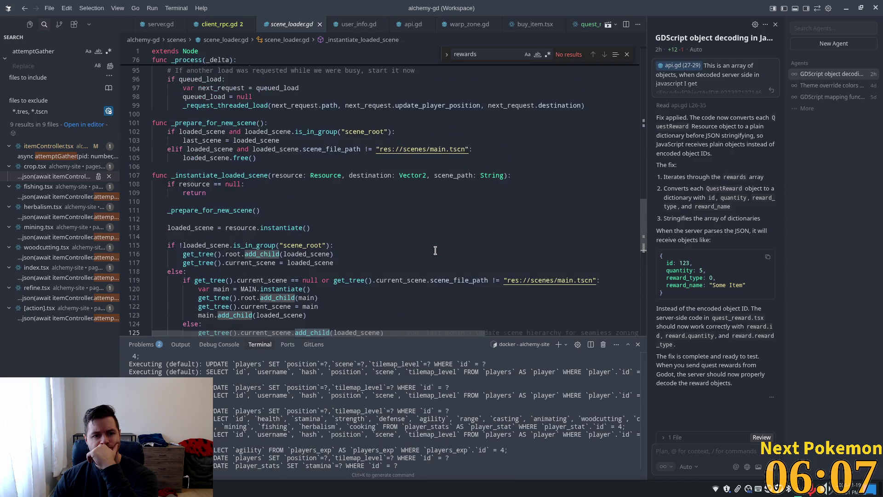
{"action": "scroll", "coordinate": [435, 250], "scroll_direction": "down", "scroll_amount": 4}
{"action": "left_click", "coordinate": [440, 228]}
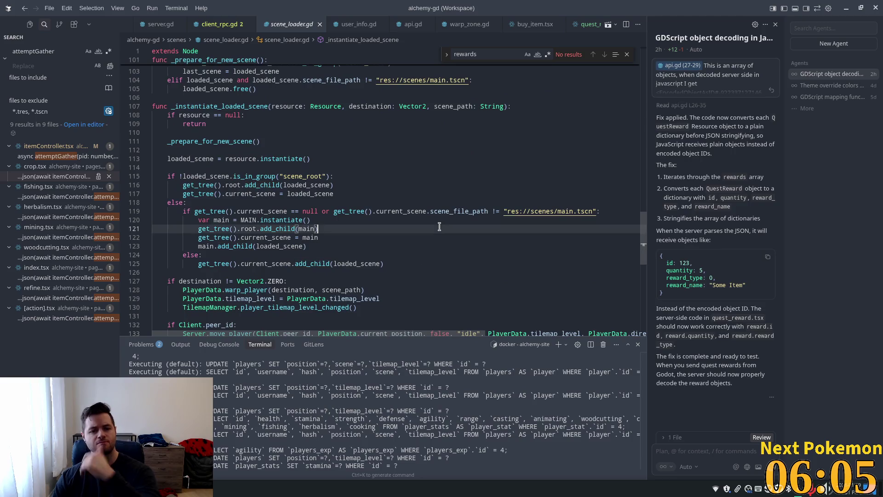
Find queue_free and add a commented 1-second create_timer that frees last_scene under if last_scene
{"action": "key", "text": "ctrl+f"}
{"action": "type", "text": "queue"}
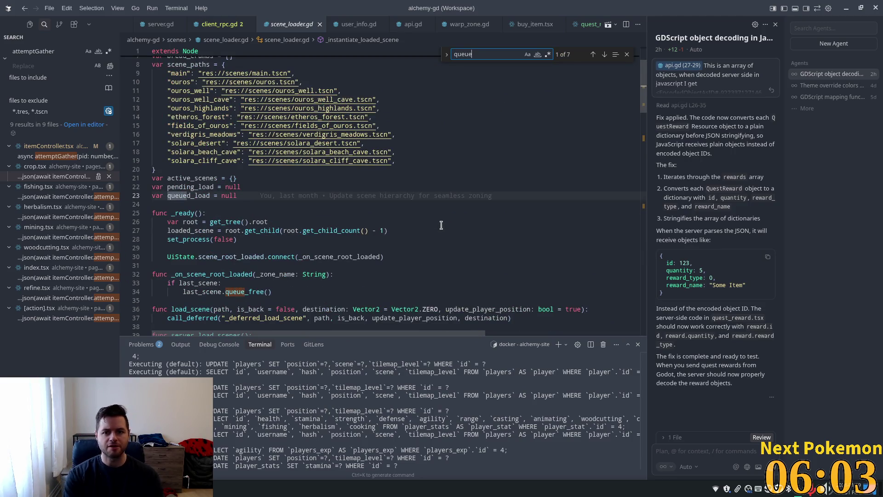
{"action": "type", "text": "_f"}
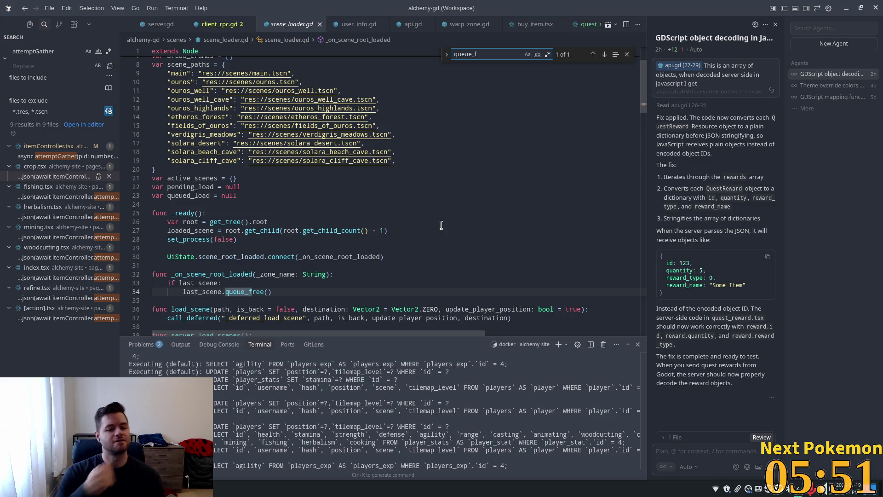
{"action": "scroll", "coordinate": [321, 203], "scroll_direction": "down", "scroll_amount": 4}
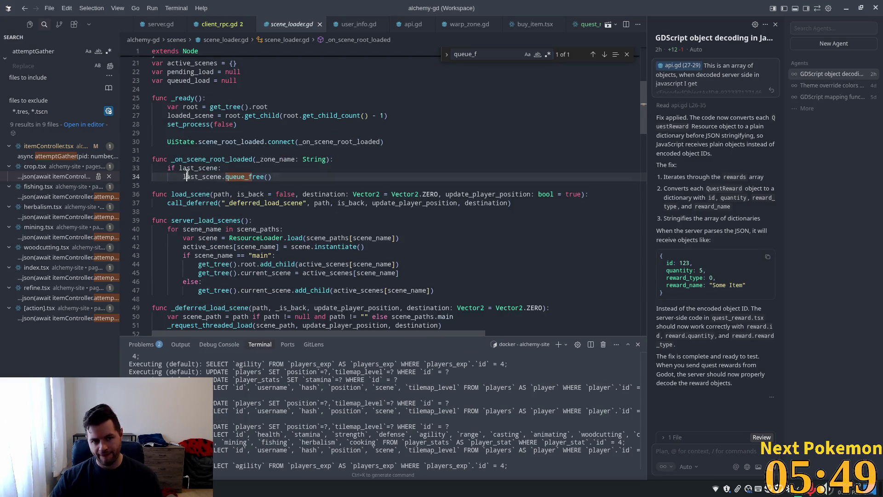
{"action": "double_click", "coordinate": [187, 176]}
{"action": "left_click", "coordinate": [234, 167]}
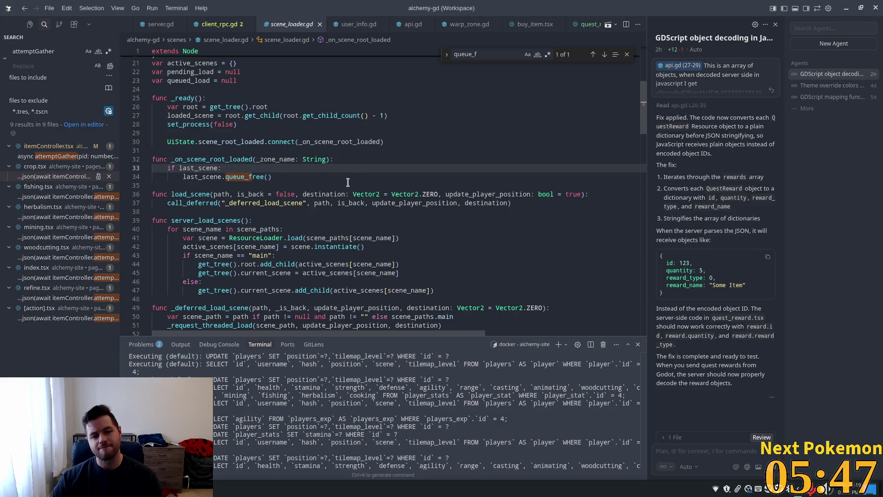
{"action": "key", "text": "Return"}
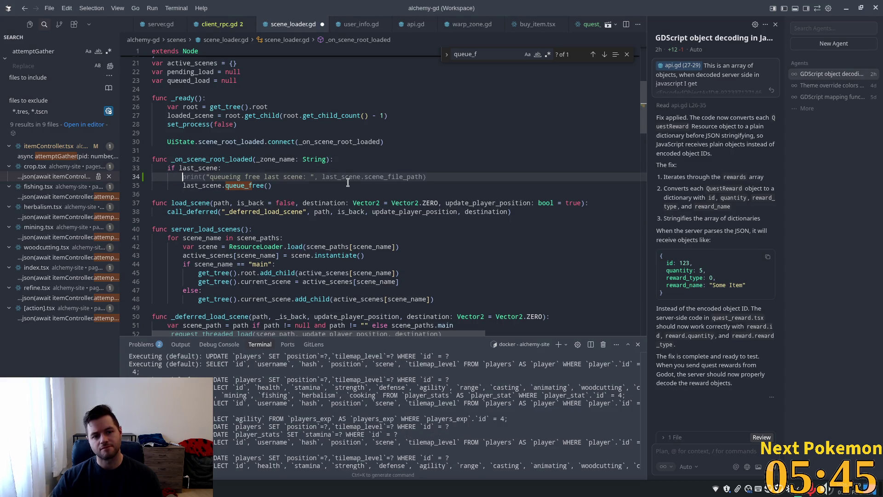
{"action": "type", "text": "# wait "}
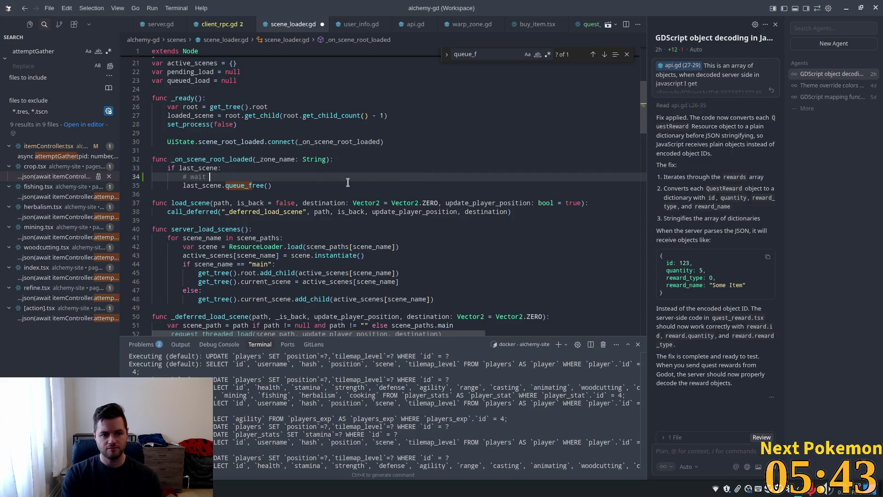
{"action": "type", "text": "1 second before queueing free the last scene"}
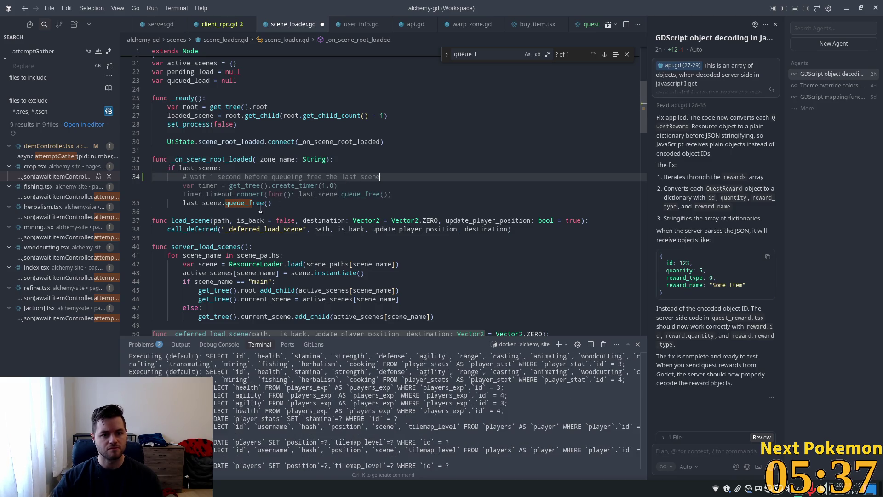
{"action": "key", "text": "Tab"}
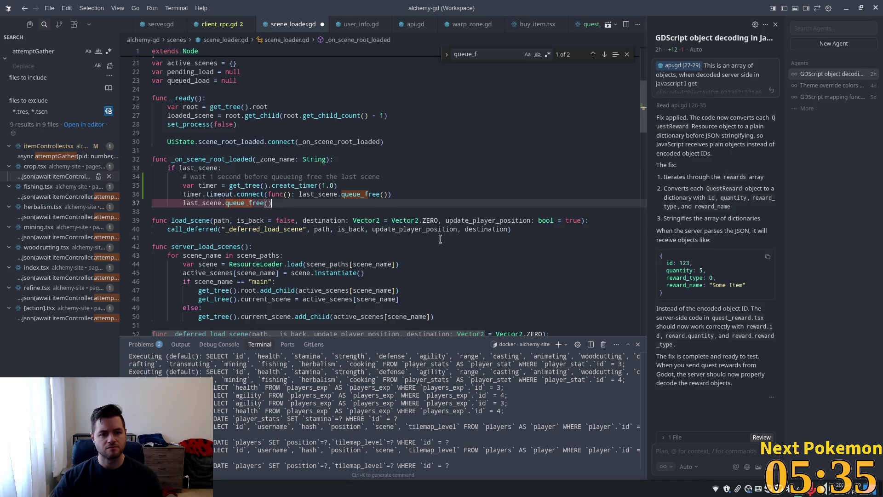
Comment out the immediate queue_free line, save scene_loader.gd, and run the multiplayer game
{"action": "key", "text": "Left"}
{"action": "key", "text": "Left"}
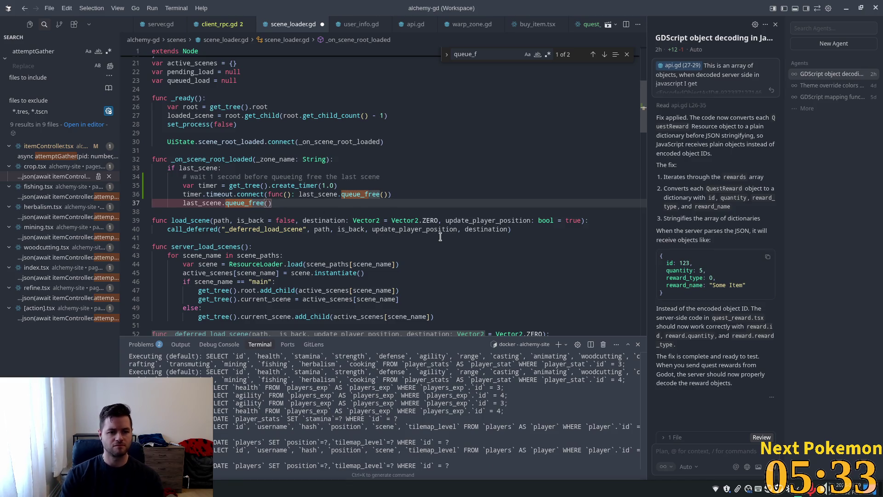
{"action": "key", "text": "Home"}
{"action": "type", "text": "#"}
{"action": "key", "text": "ctrl+s"}
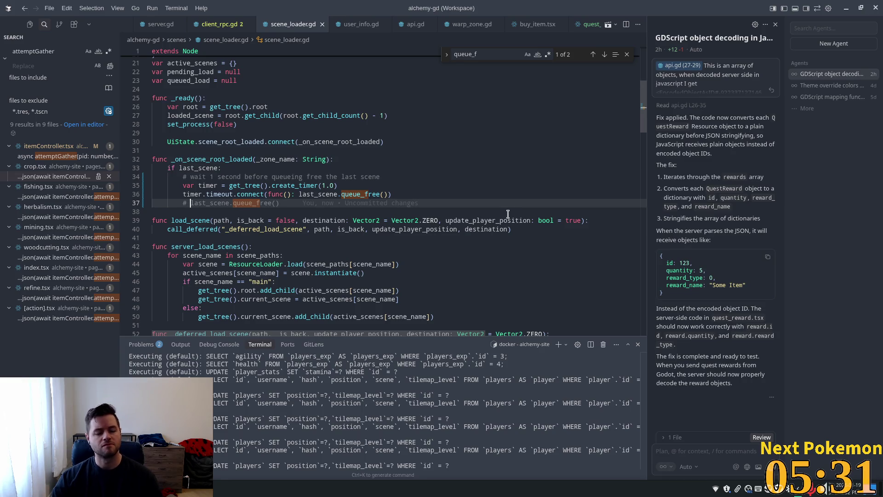
{"action": "key", "text": "alt+Tab"}
{"action": "left_click", "coordinate": [739, 24]}
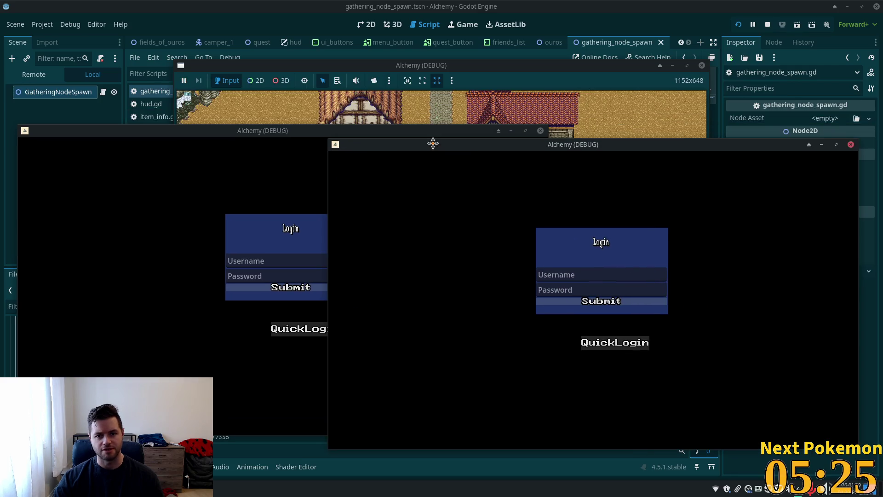
Move the second game window aside and pace the player repeatedly across the Fields of Ouros warp
{"action": "left_click_drag", "start_coordinate": [432, 143], "coordinate": [430, 144]}
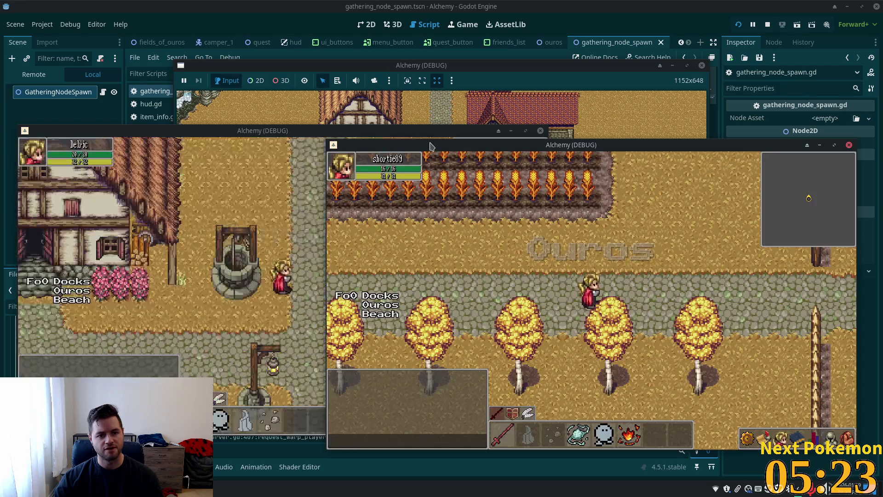
{"action": "left_click", "coordinate": [697, 282]}
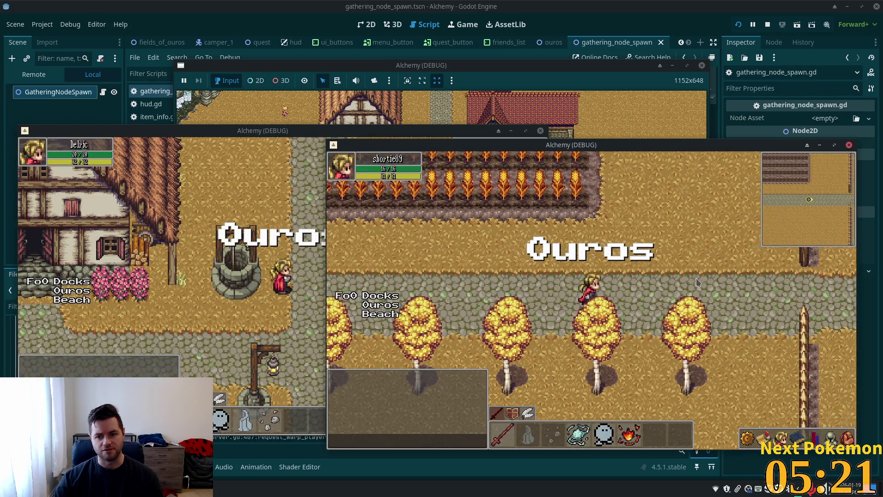
{"action": "left_click", "coordinate": [697, 282]}
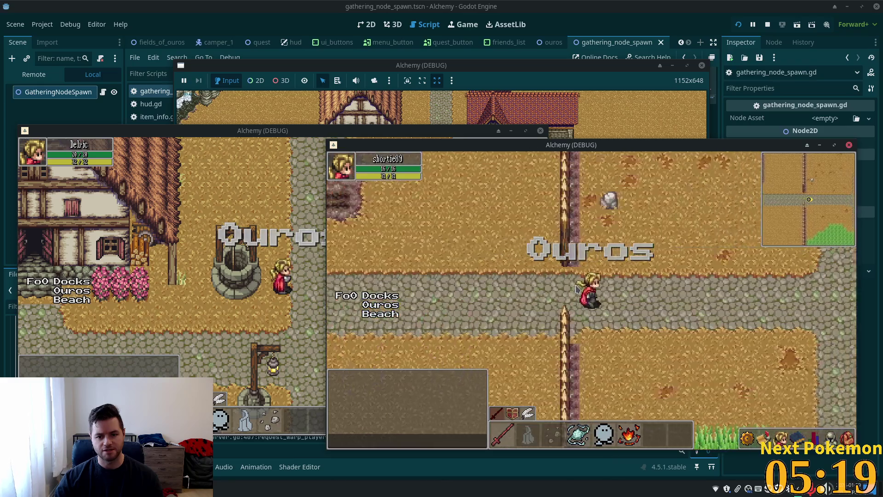
{"action": "key", "text": "Right"}
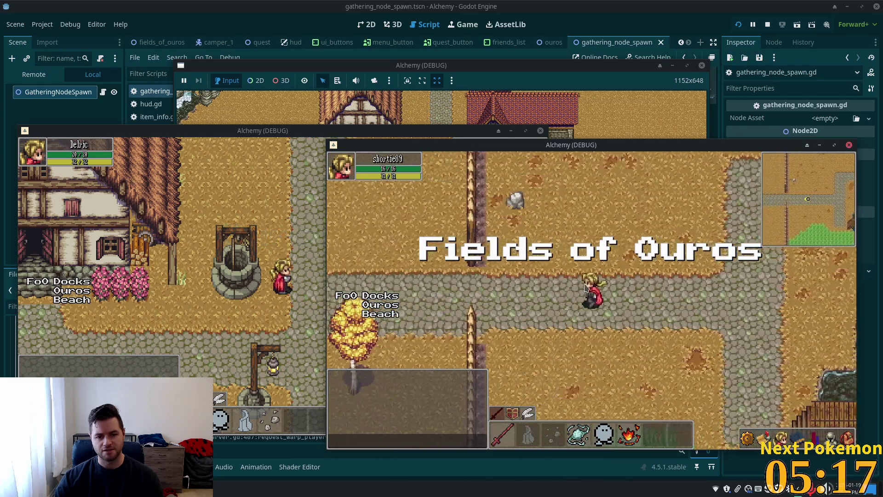
{"action": "key", "text": "Left"}
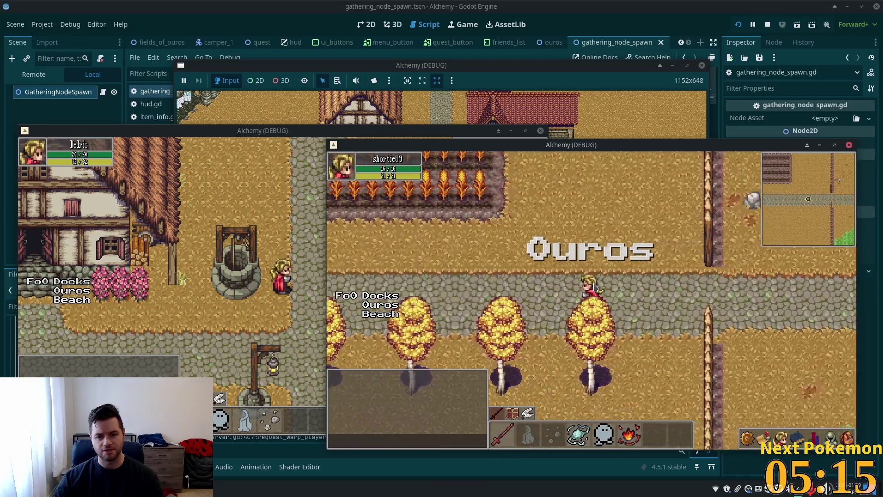
{"action": "key", "text": "Right"}
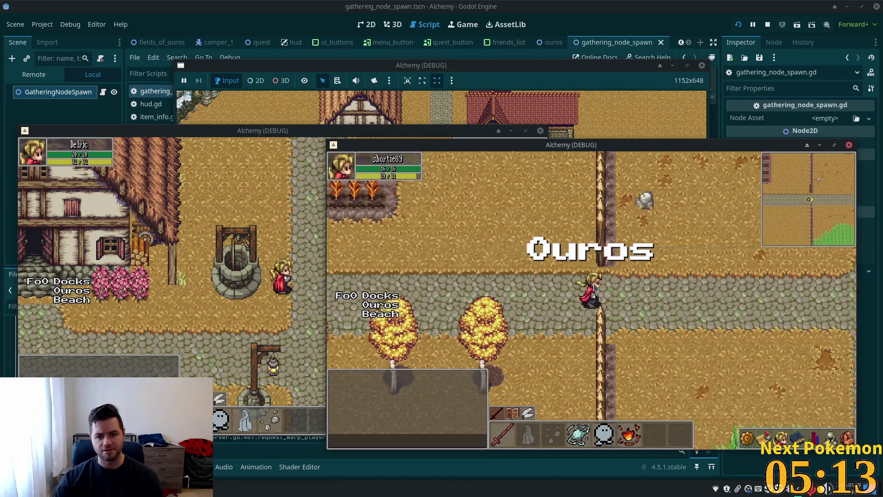
{"action": "key", "text": "Left"}
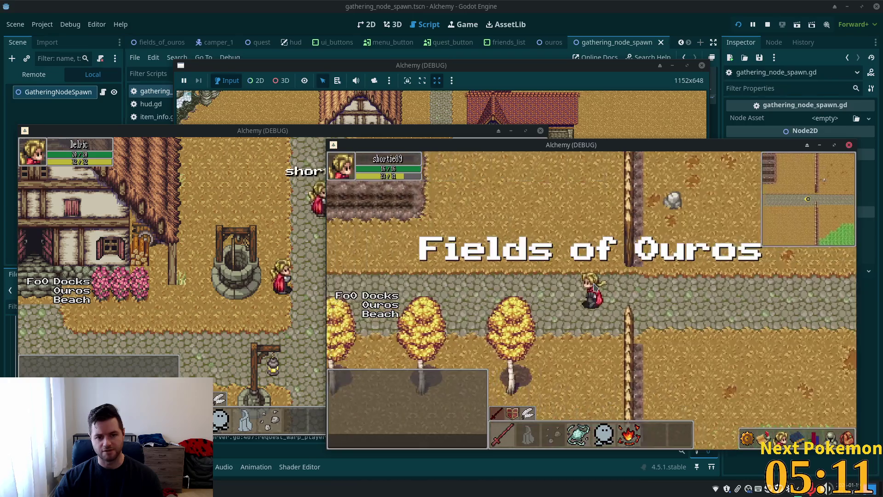
{"action": "key", "text": "Right"}
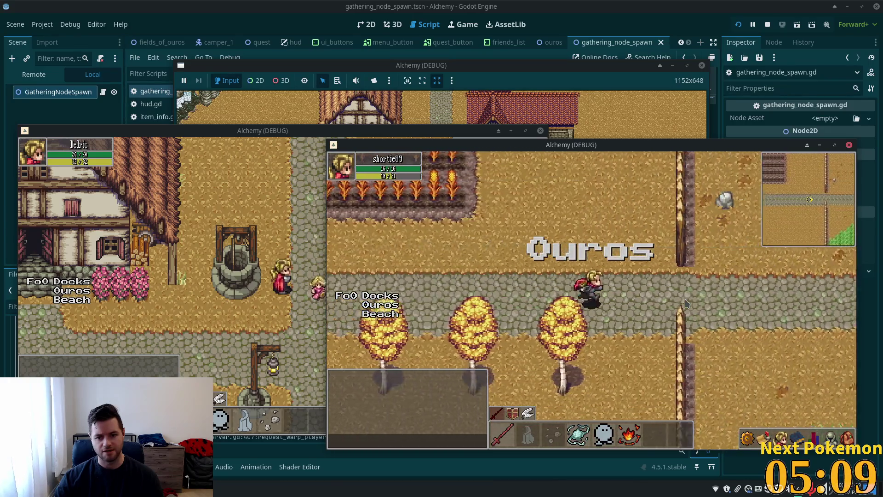
{"action": "key", "text": "Left"}
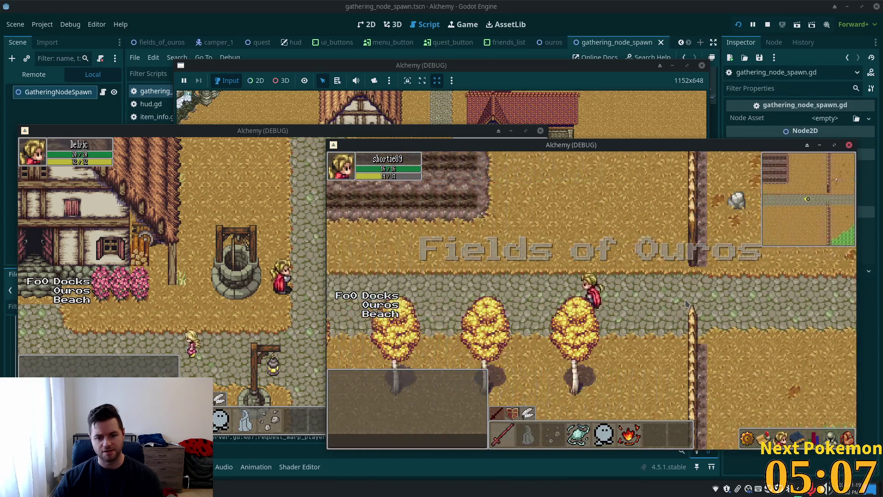
{"action": "key", "text": "Right"}
{"action": "key", "text": "Left"}
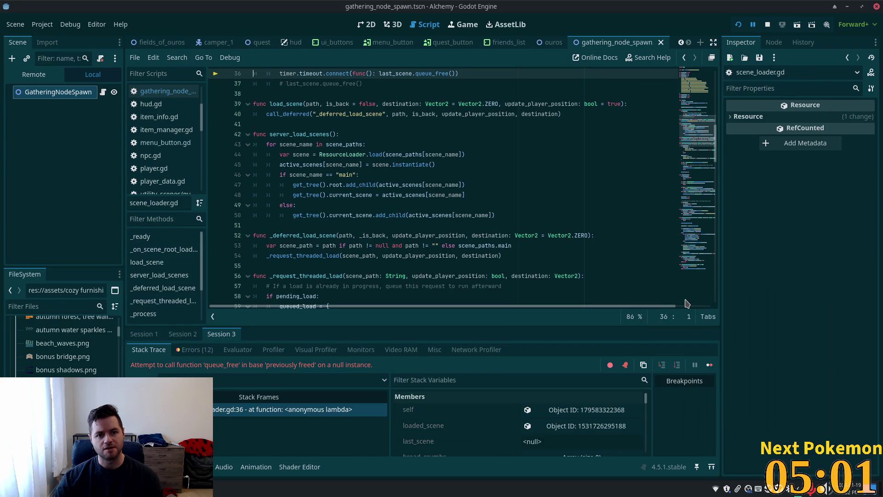
Change create_timer(1.0) on line 35 to create_timer(0.1) and relaunch with F5
{"action": "scroll", "coordinate": [598, 282], "scroll_direction": "up", "scroll_amount": 3}
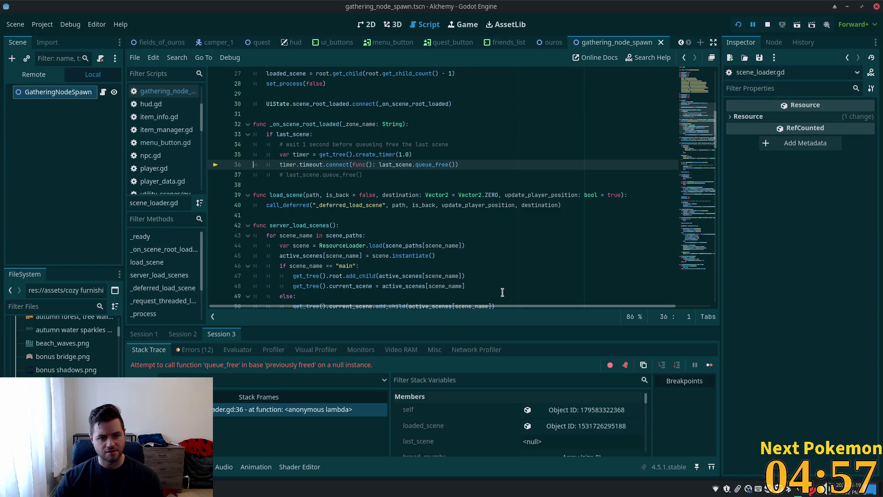
{"action": "double_click", "coordinate": [399, 154]}
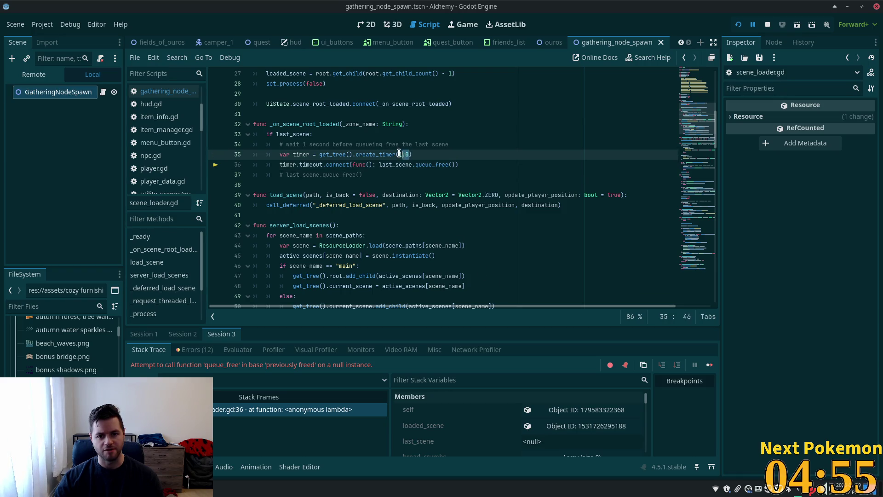
{"action": "type", "text": "0.1"}
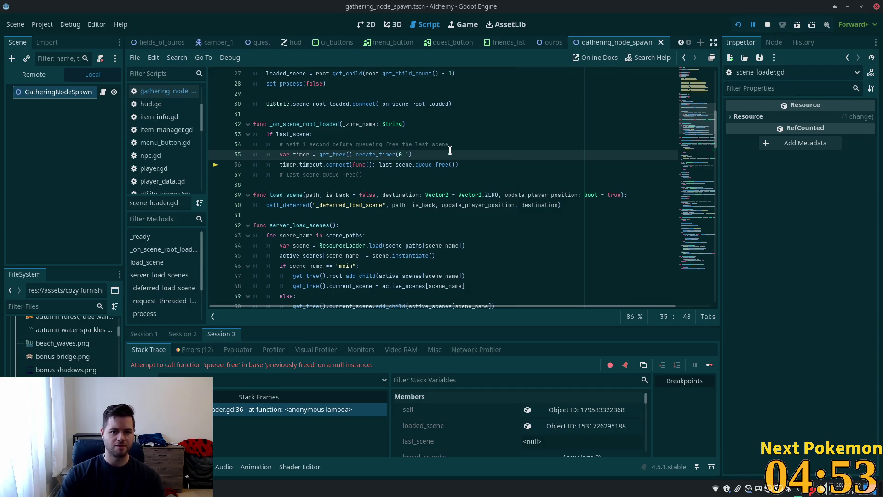
{"action": "key", "text": "F5"}
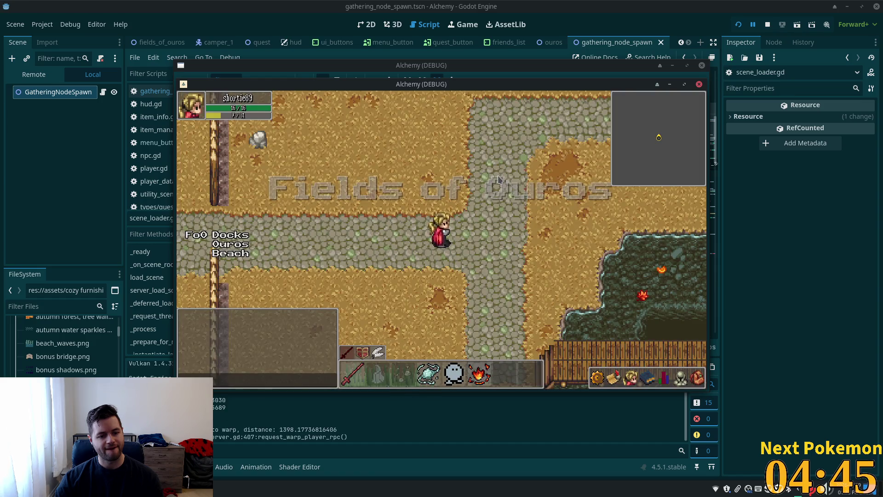
Walk left and right across the Ouros border many times, then bring the terminal output forward
{"action": "key", "text": "Left"}
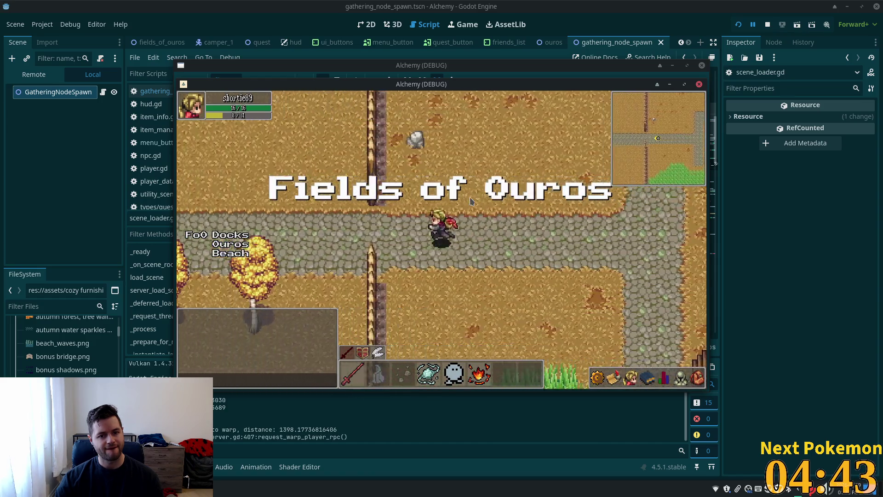
{"action": "key", "text": "Left"}
{"action": "key", "text": "Left"}
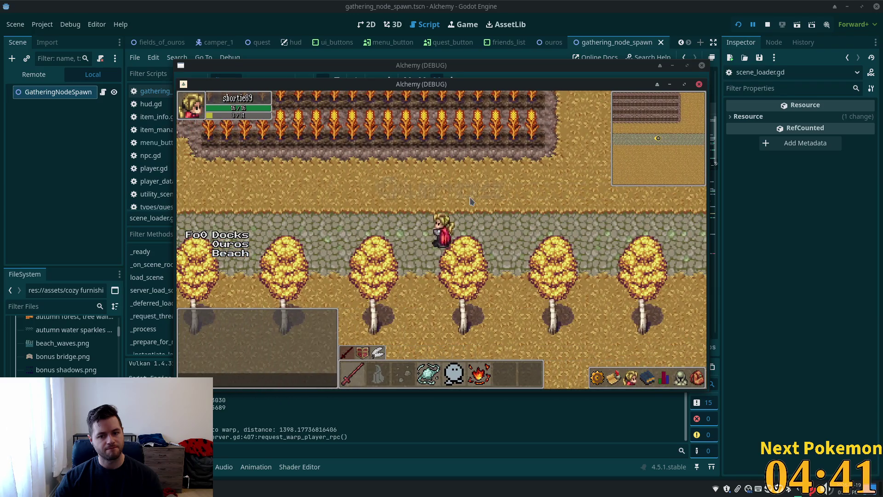
{"action": "key", "text": "Right"}
{"action": "key", "text": "Right"}
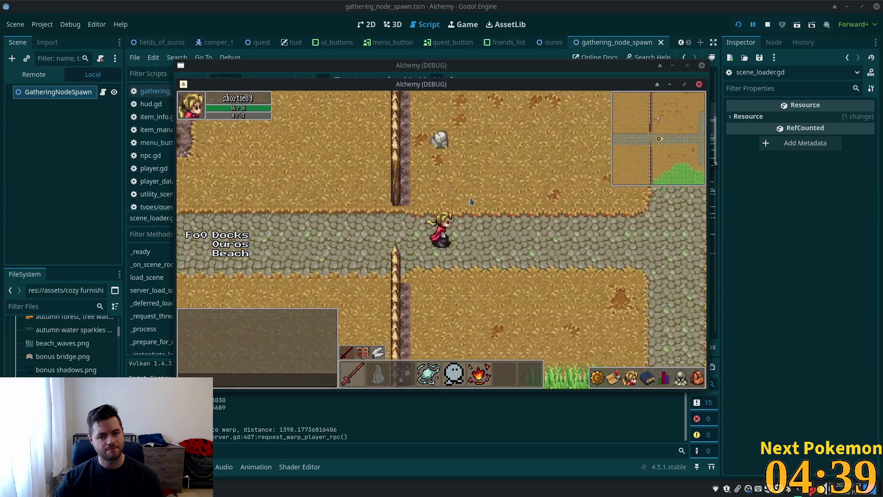
{"action": "key", "text": "Right"}
{"action": "key", "text": "Left"}
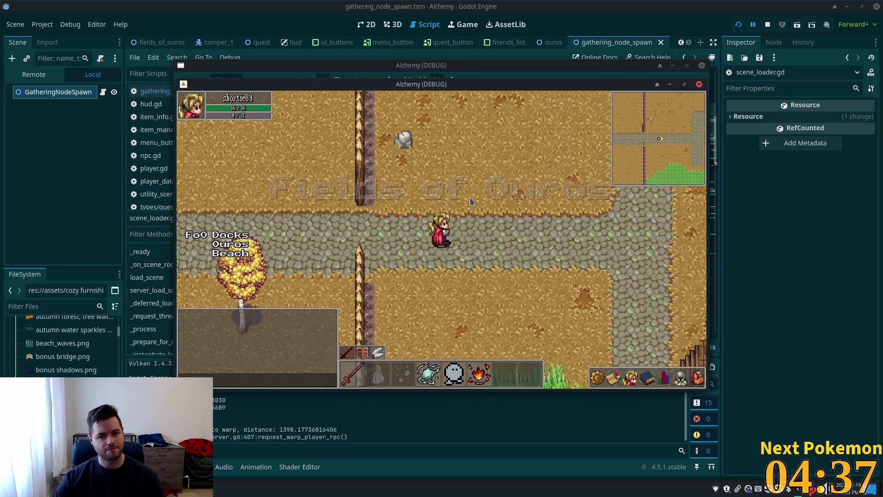
{"action": "key", "text": "Left"}
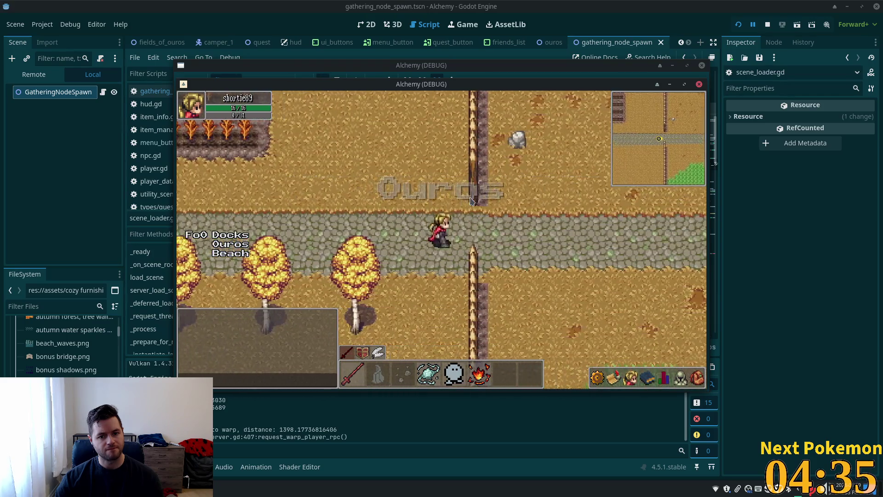
{"action": "key", "text": "Right"}
{"action": "key", "text": "Right"}
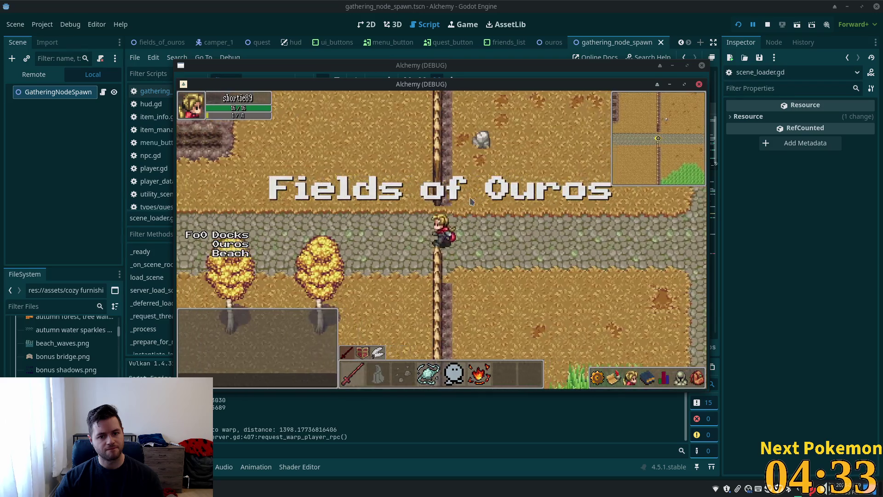
{"action": "key", "text": "Left"}
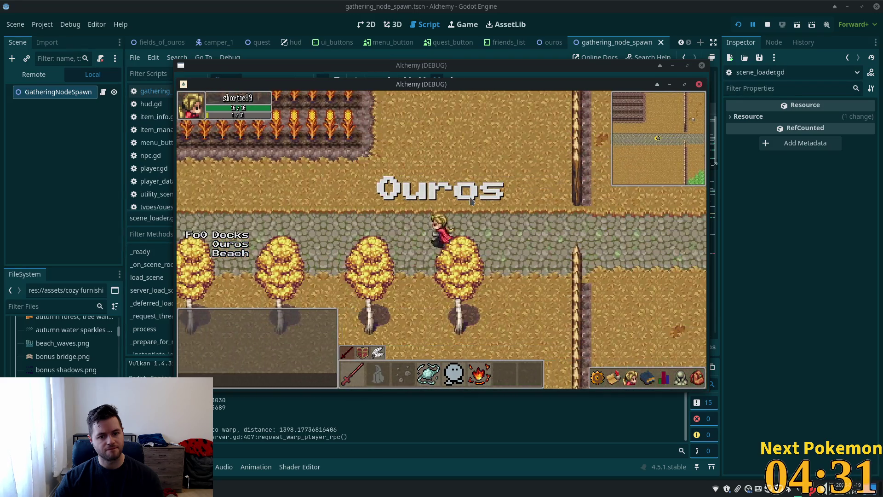
{"action": "key", "text": "Right"}
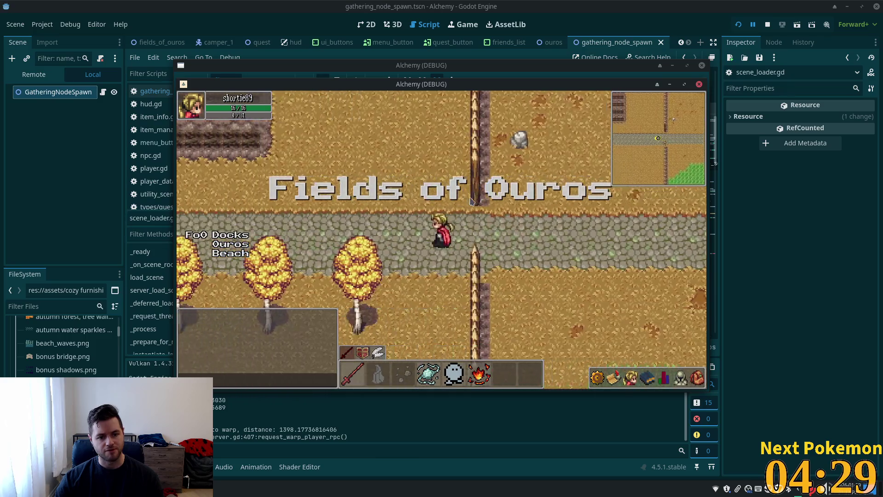
{"action": "key", "text": "Left"}
{"action": "key", "text": "Left"}
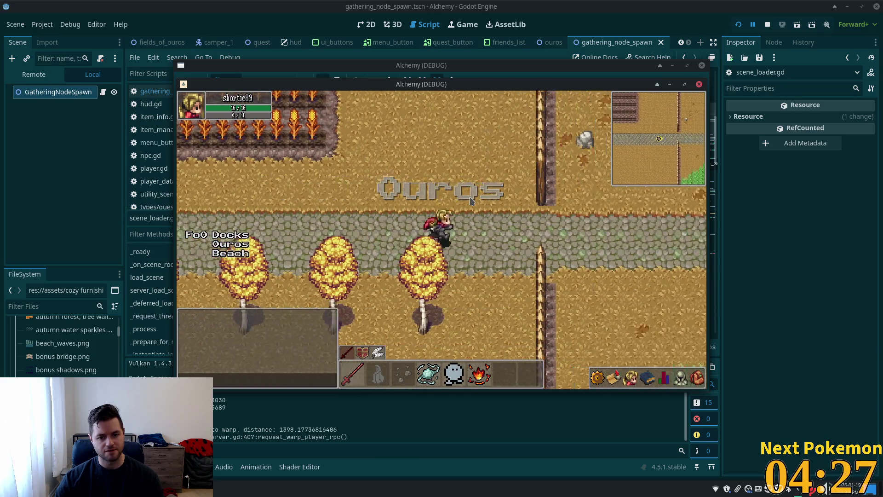
{"action": "key", "text": "Right"}
{"action": "key", "text": "Left"}
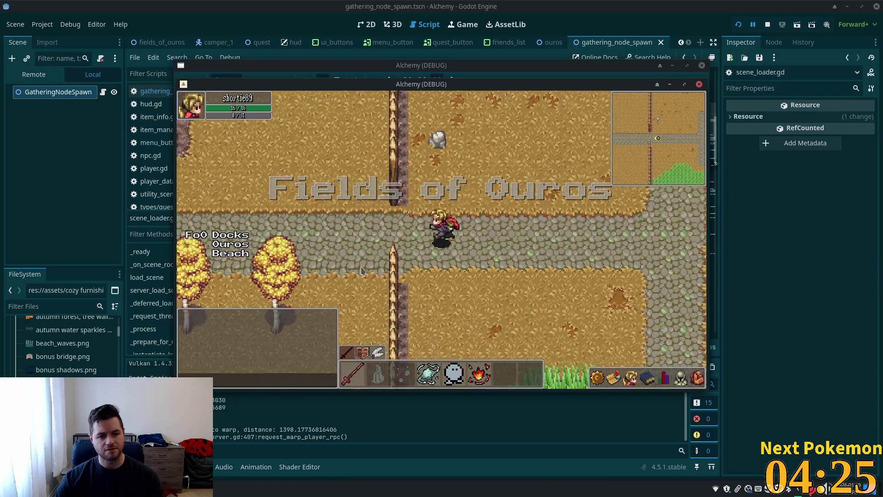
{"action": "key", "text": "Left"}
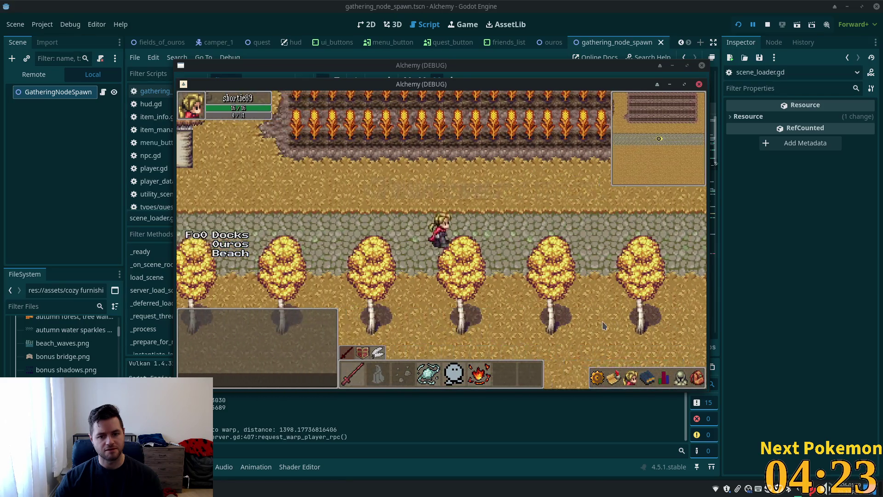
{"action": "key", "text": "Right"}
{"action": "key", "text": "Right"}
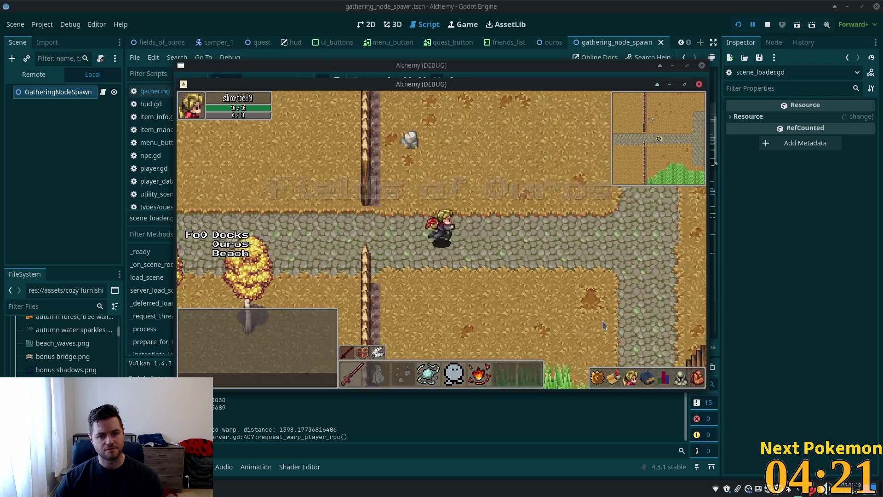
{"action": "key", "text": "Right"}
{"action": "key", "text": "Left"}
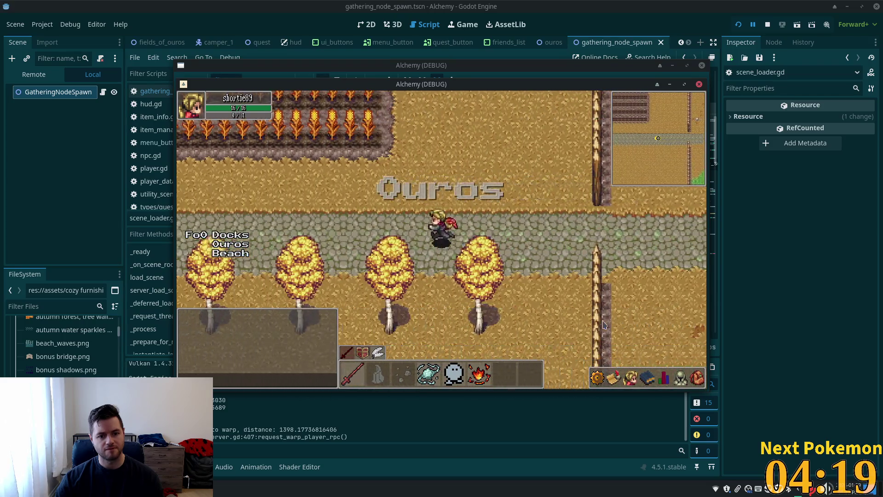
{"action": "key", "text": "Left"}
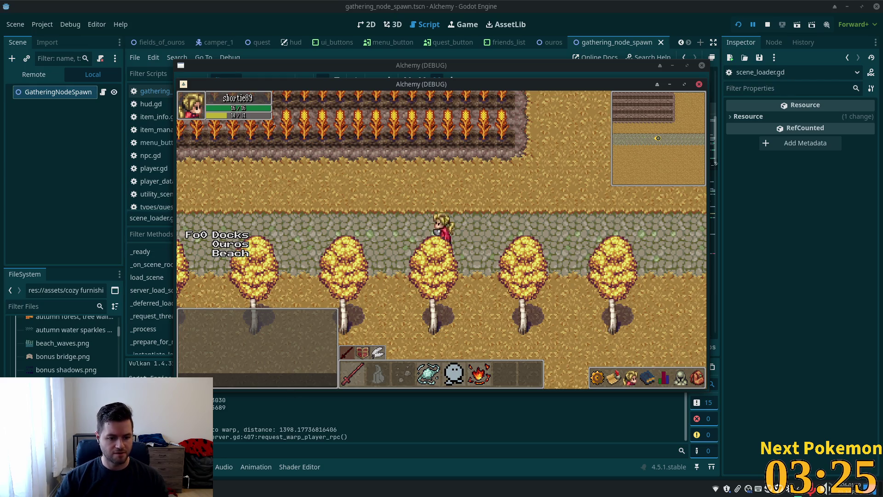
{"action": "key", "text": "alt+Tab"}
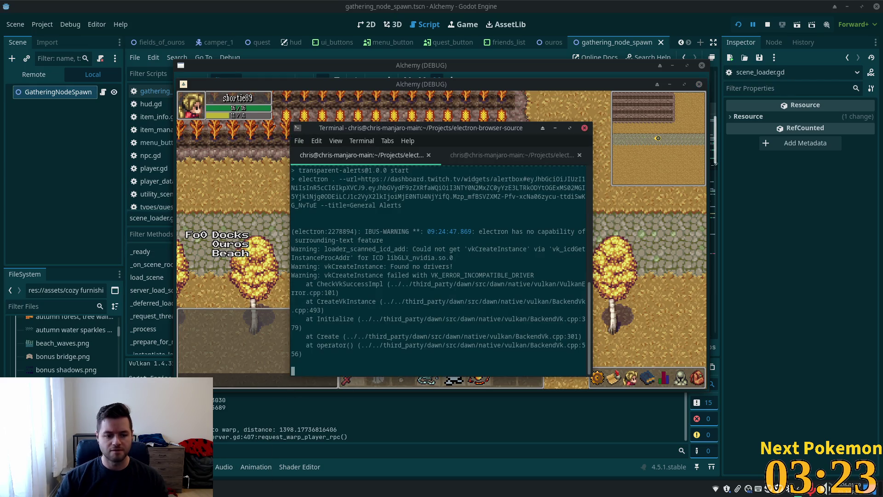
{"action": "key", "text": "alt+Tab"}
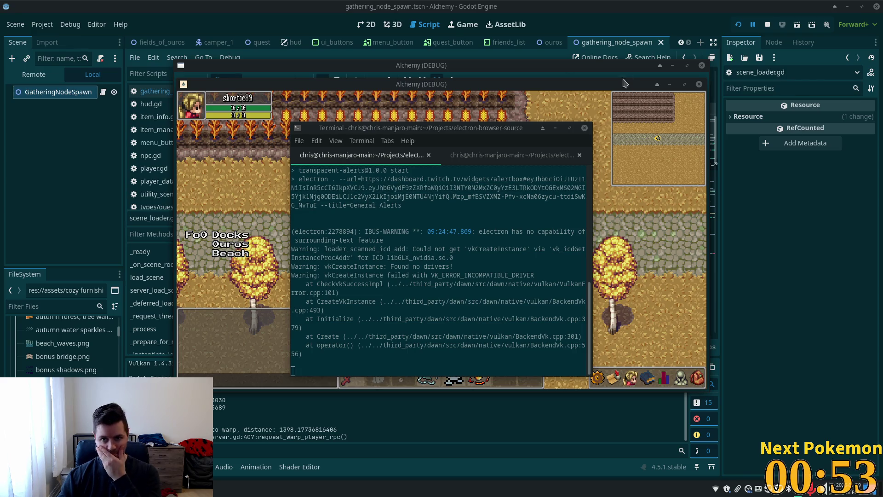
{"action": "left_click", "coordinate": [624, 82]}
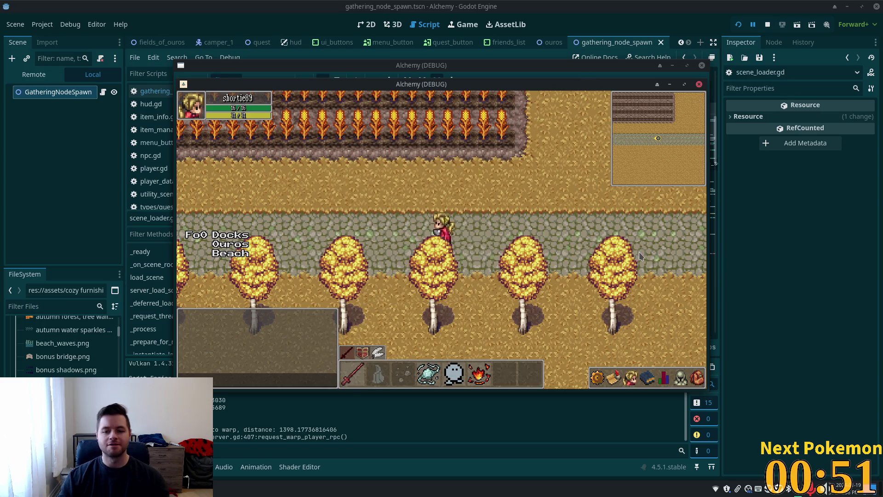
Pace across the Fields of Ouros border with A and D, then stop the project with F8
{"action": "key", "text": "d"}
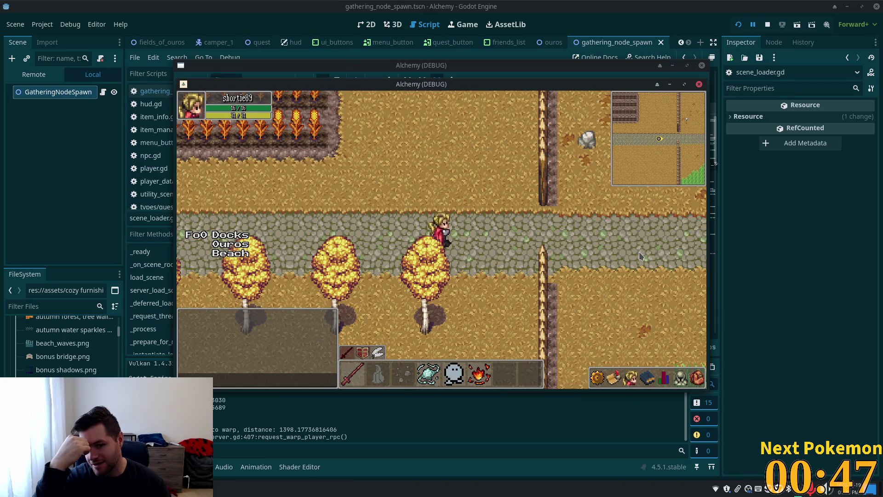
{"action": "key", "text": "d"}
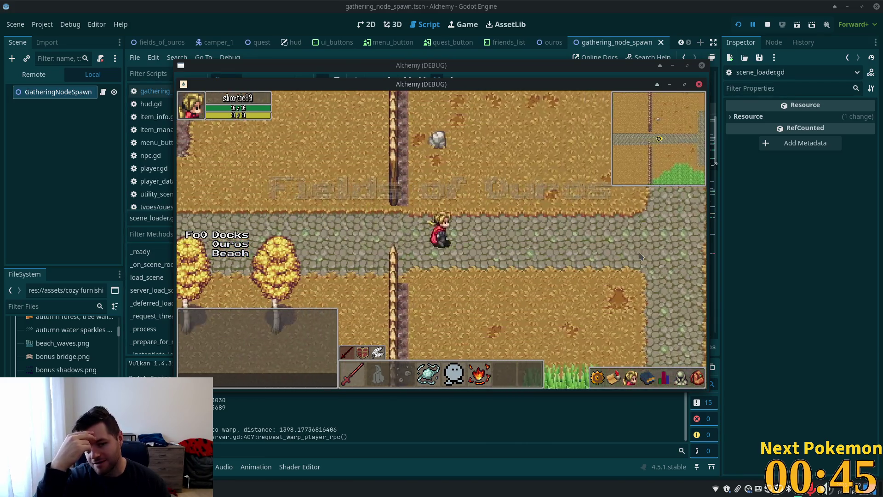
{"action": "key", "text": "a"}
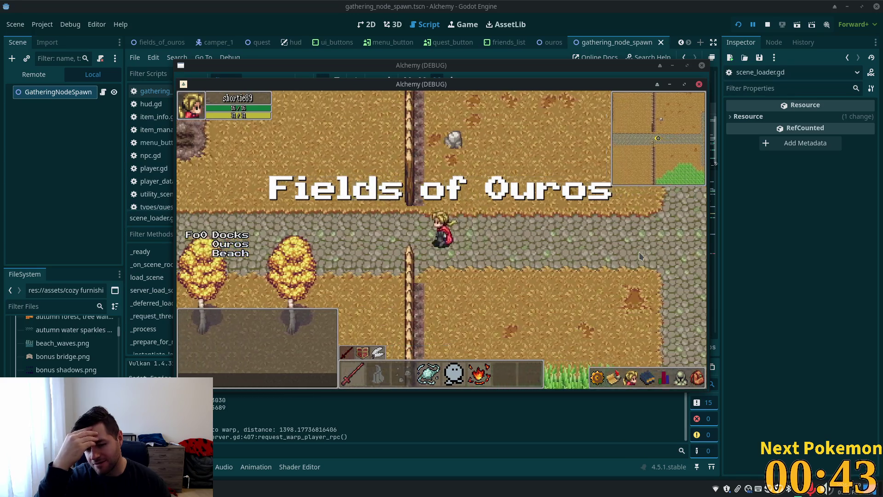
{"action": "key", "text": "a"}
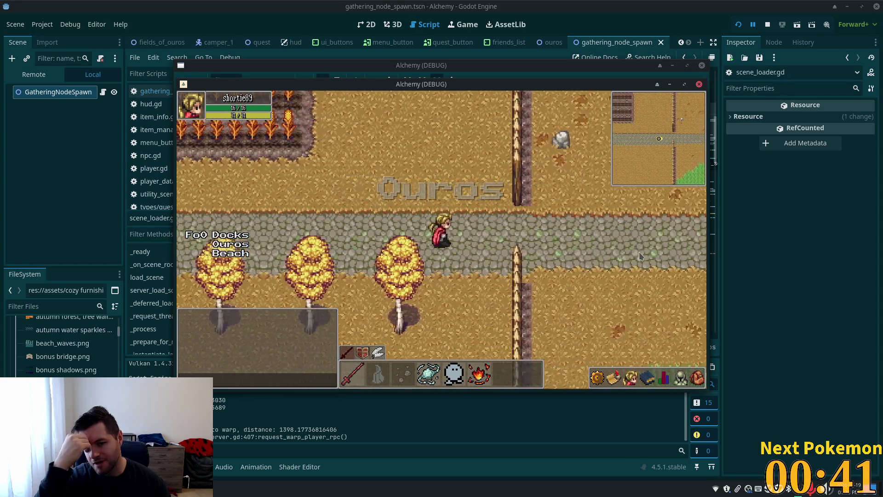
{"action": "key", "text": "d"}
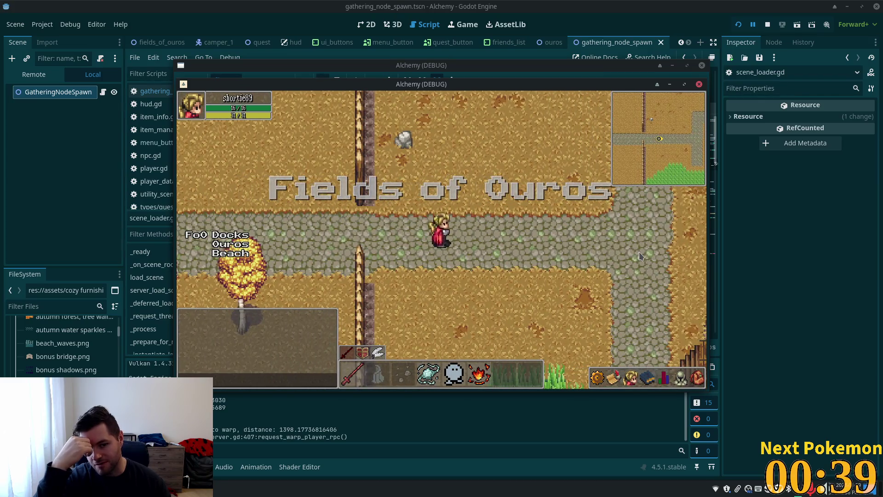
{"action": "key", "text": "a"}
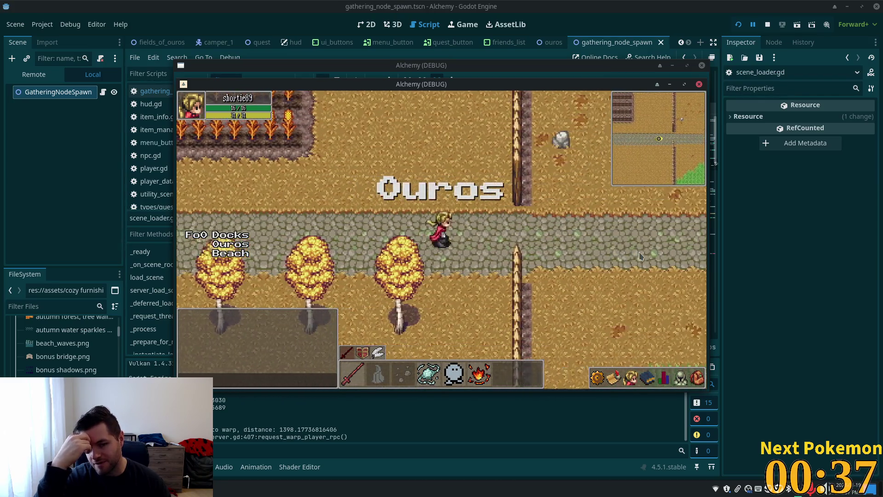
{"action": "key", "text": "d"}
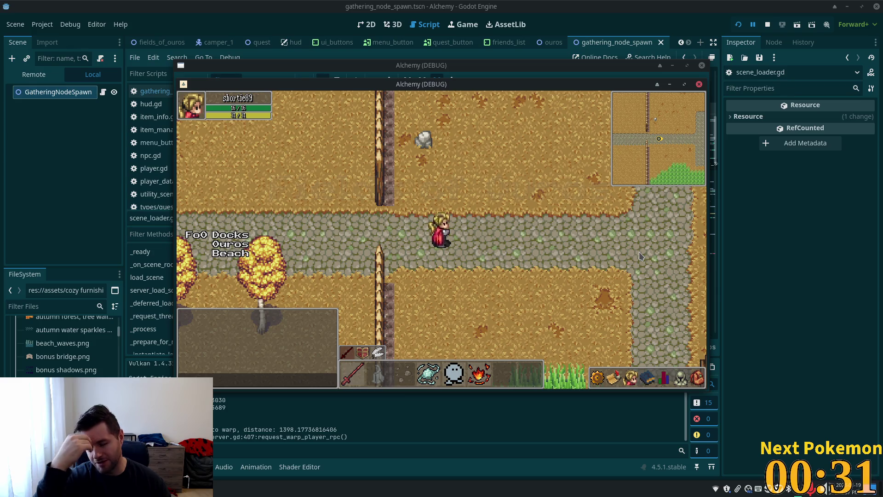
{"action": "key", "text": "a"}
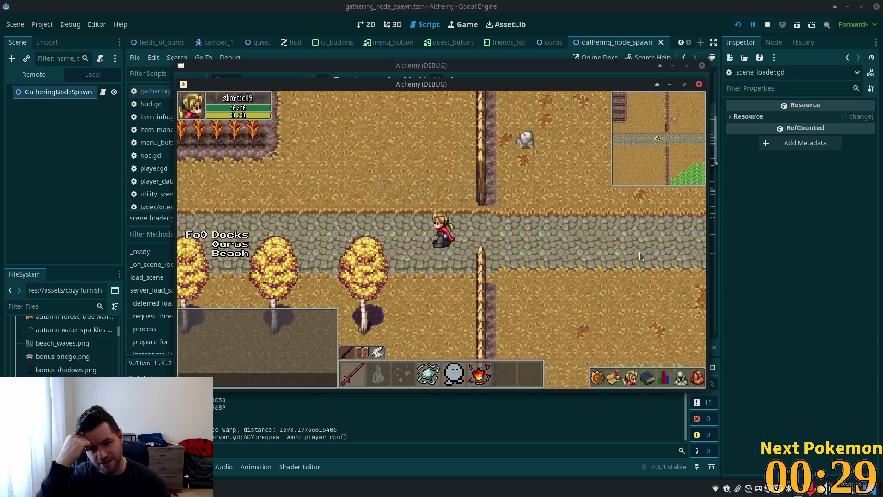
{"action": "key", "text": "d"}
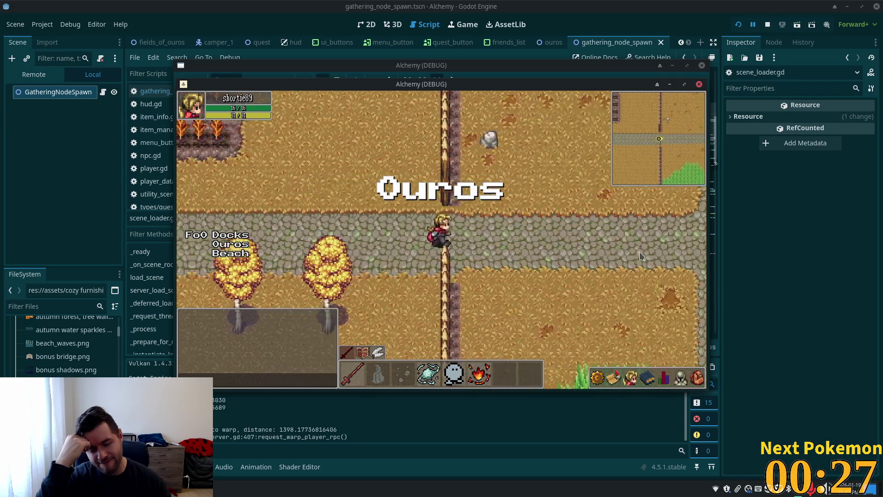
{"action": "key", "text": "d"}
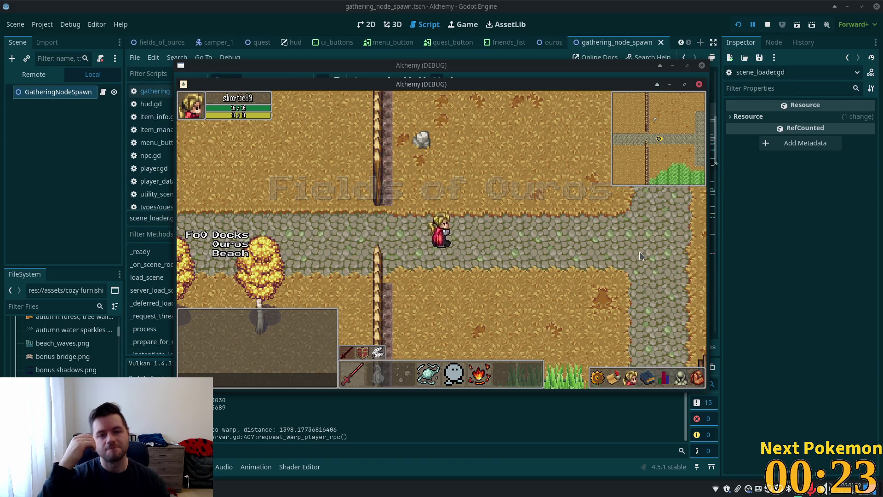
{"action": "key", "text": "F8"}
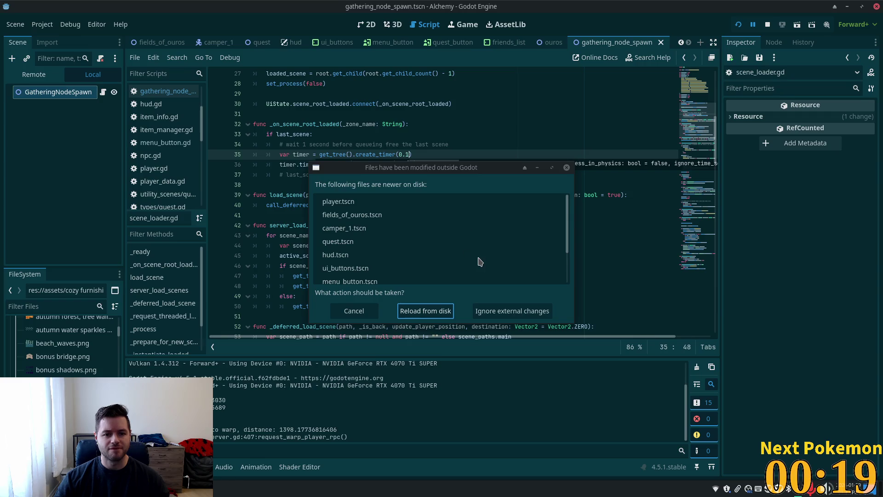
Reload the externally modified scenes from disk and run the project again
{"action": "left_click", "coordinate": [409, 313]}
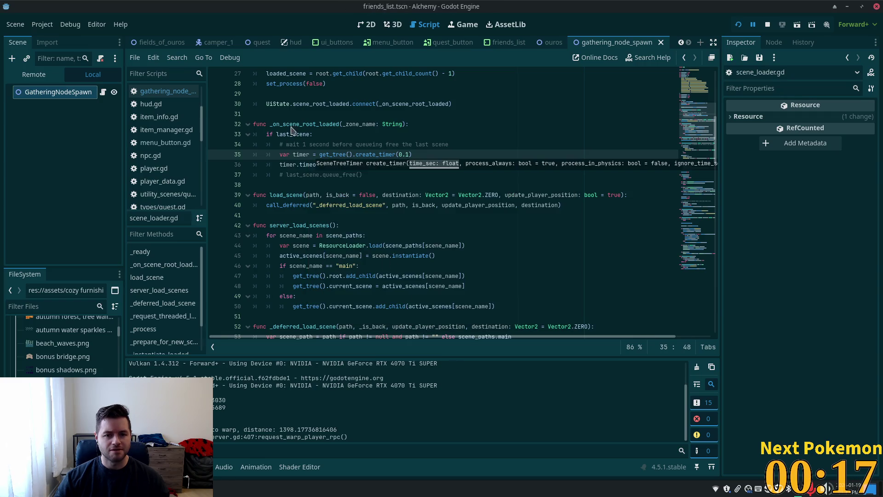
{"action": "scroll", "coordinate": [192, 43], "scroll_direction": "up", "scroll_amount": 1}
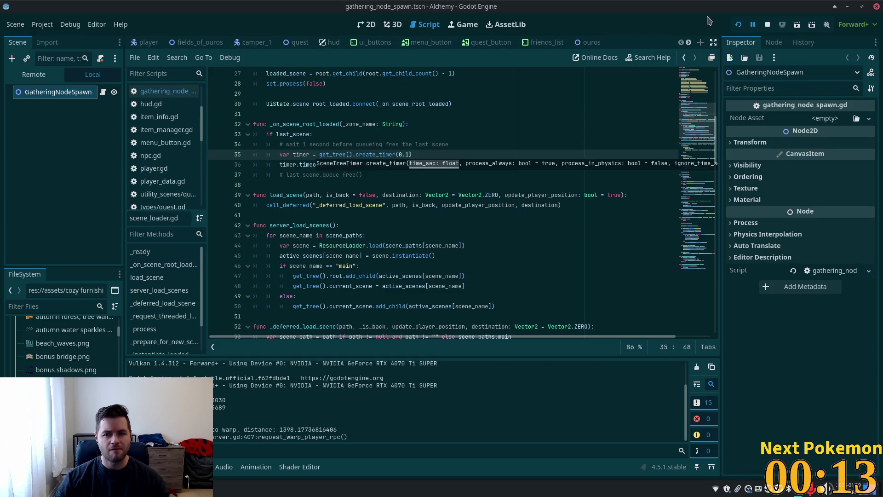
{"action": "left_click", "coordinate": [738, 24]}
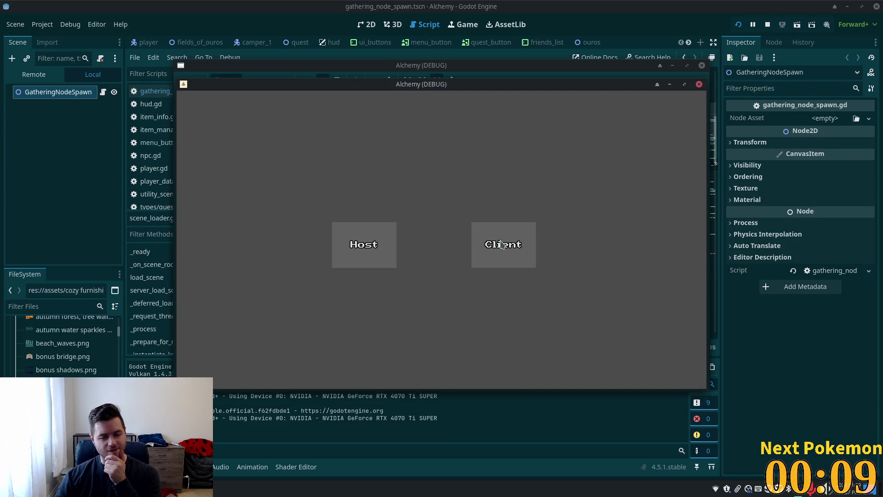
Join as Client and drag the game windows apart so both instances show
{"action": "left_click", "coordinate": [504, 242]}
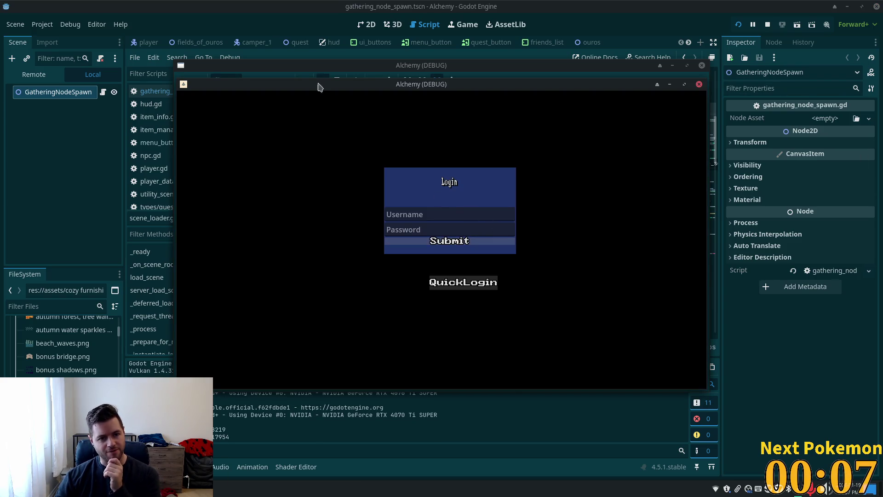
{"action": "left_click_drag", "start_coordinate": [320, 85], "coordinate": [219, 139]}
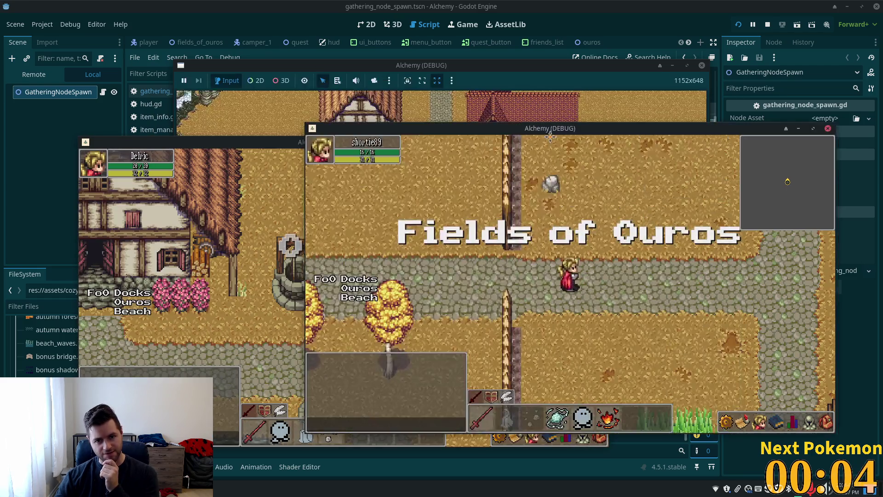
{"action": "left_click_drag", "start_coordinate": [528, 130], "coordinate": [548, 139]}
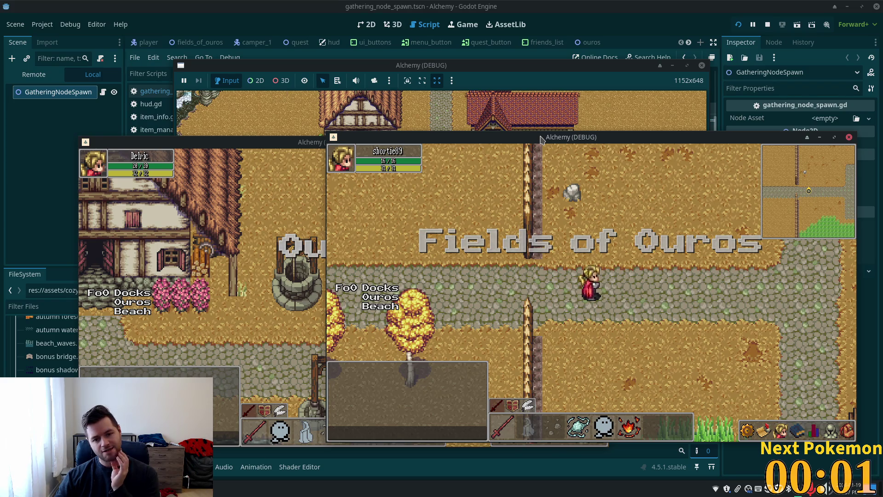
{"action": "key", "text": "Left"}
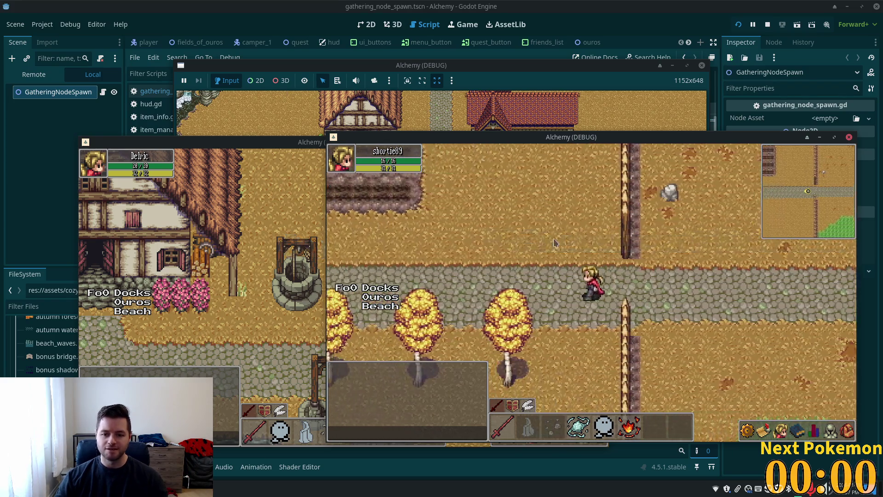
{"action": "key", "text": "Left"}
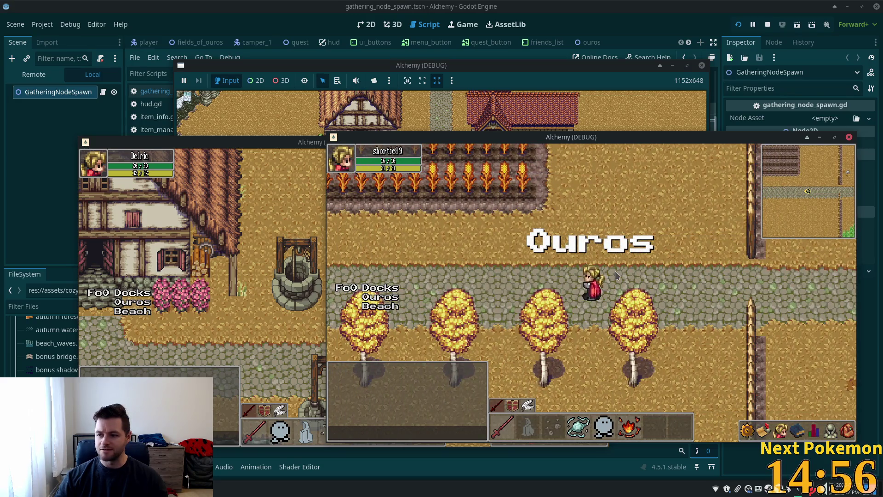
{"action": "key", "text": "Right"}
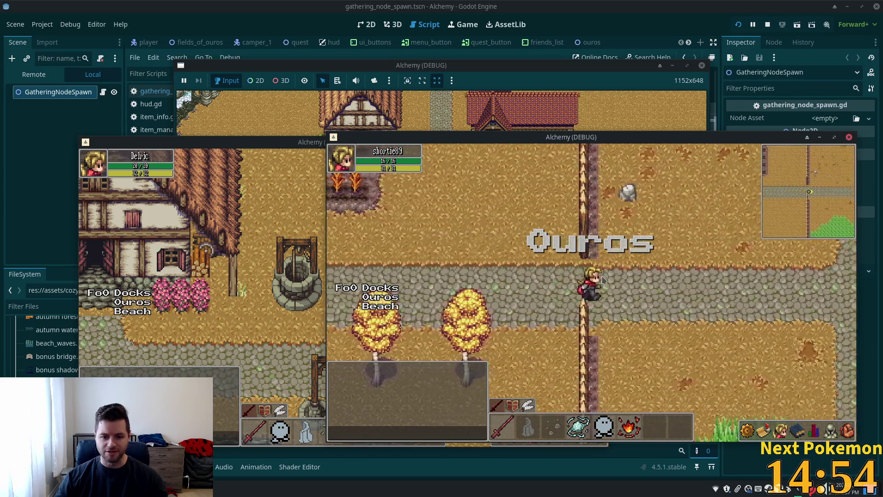
{"action": "key", "text": "Right"}
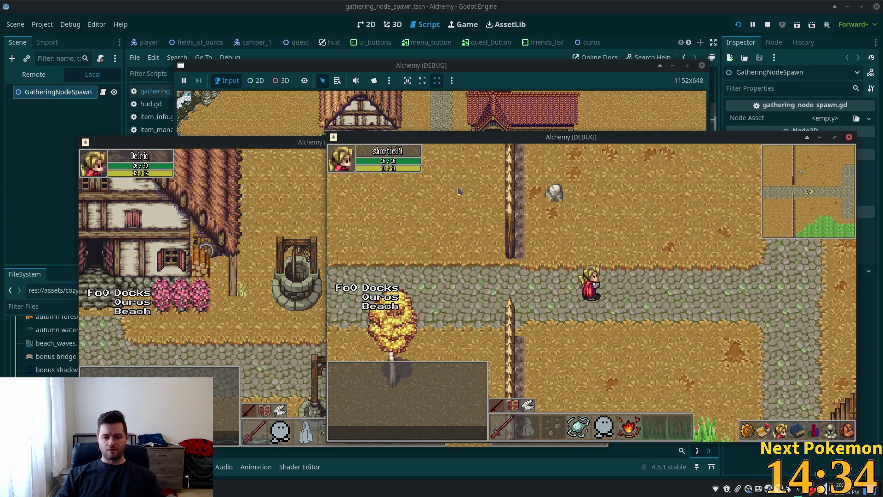
{"action": "key", "text": "a"}
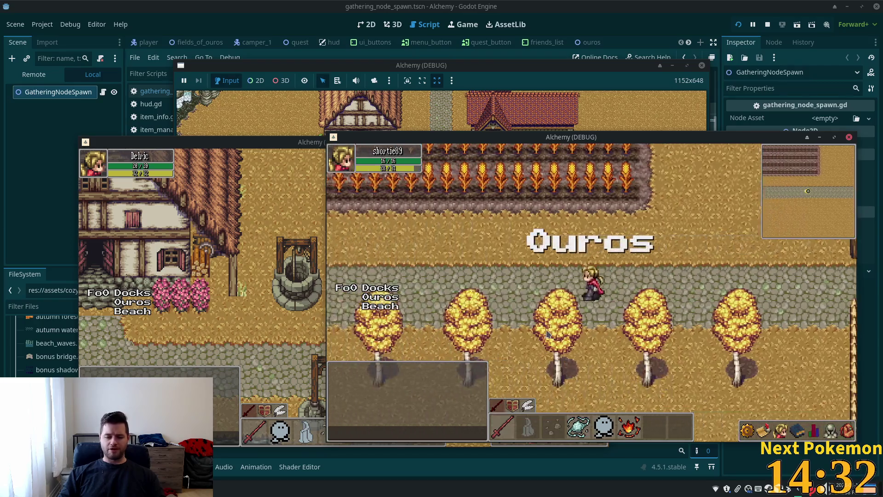
{"action": "key", "text": "d"}
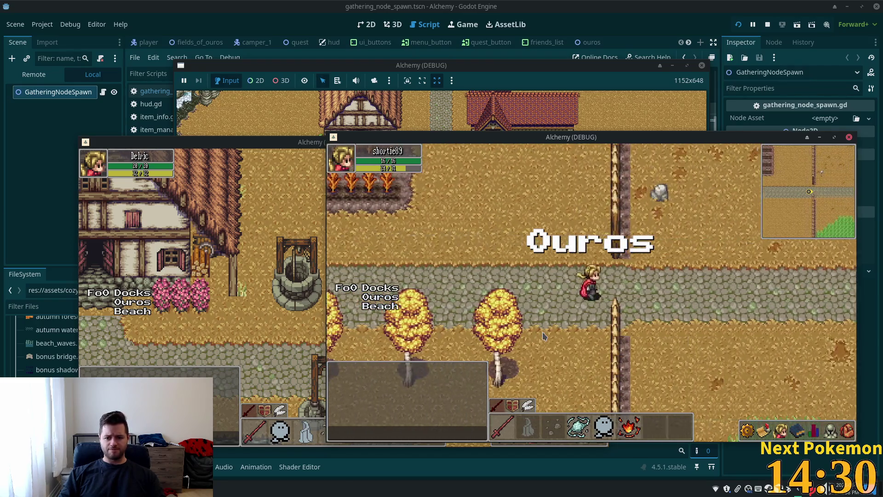
{"action": "key", "text": "d"}
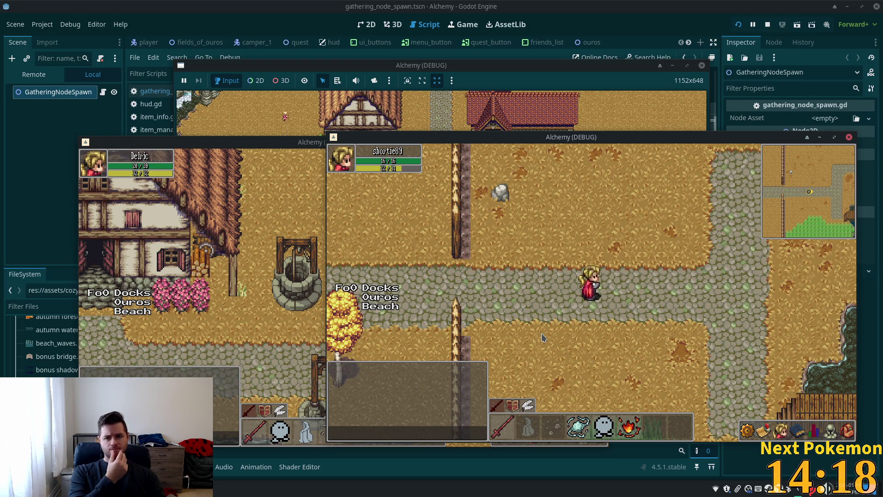
{"action": "key", "text": "Left"}
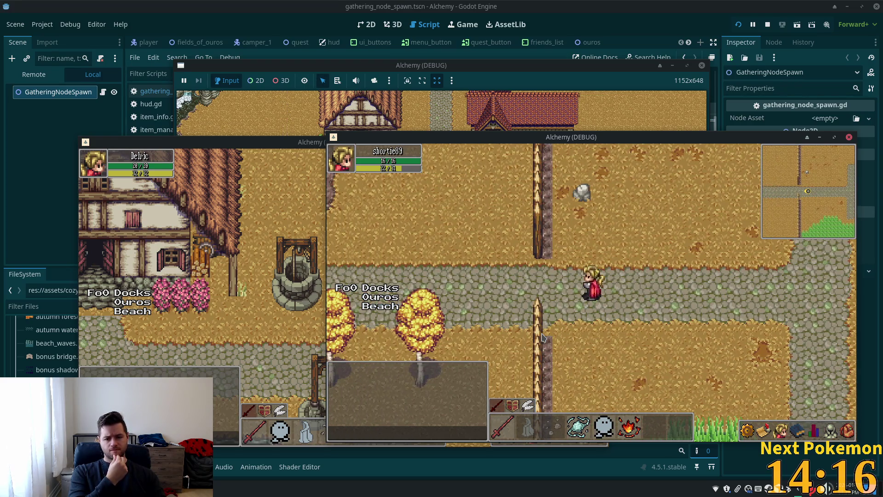